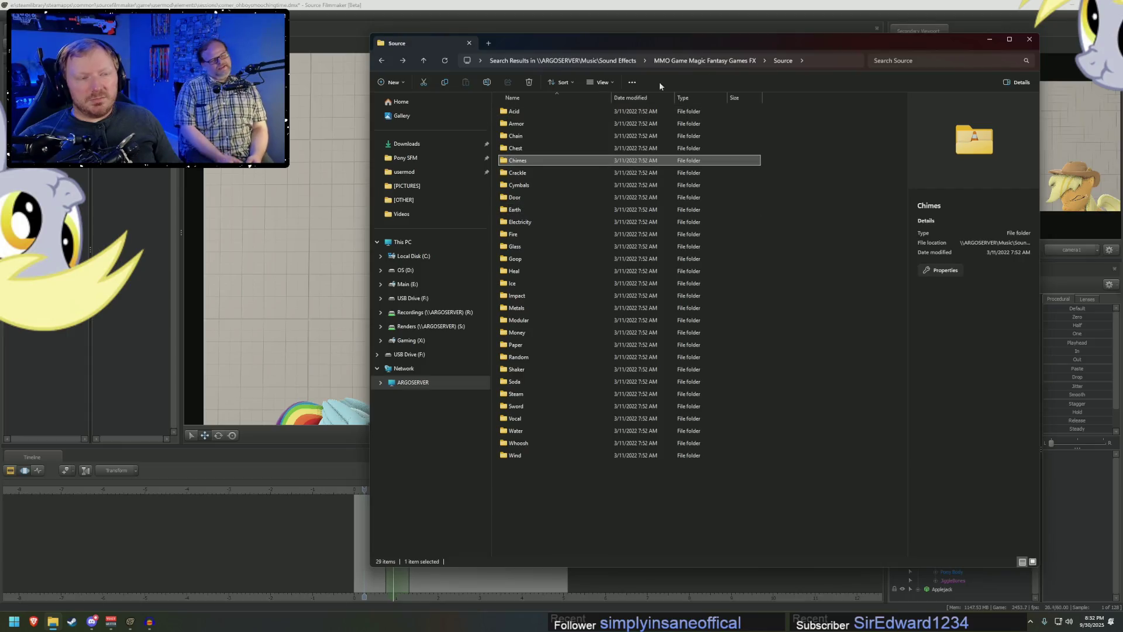
- Show the current folder's full path, then go up to the MMO Game Magic Fantasy Games FX folder
{"action": "left_click", "coordinate": [577, 61]}
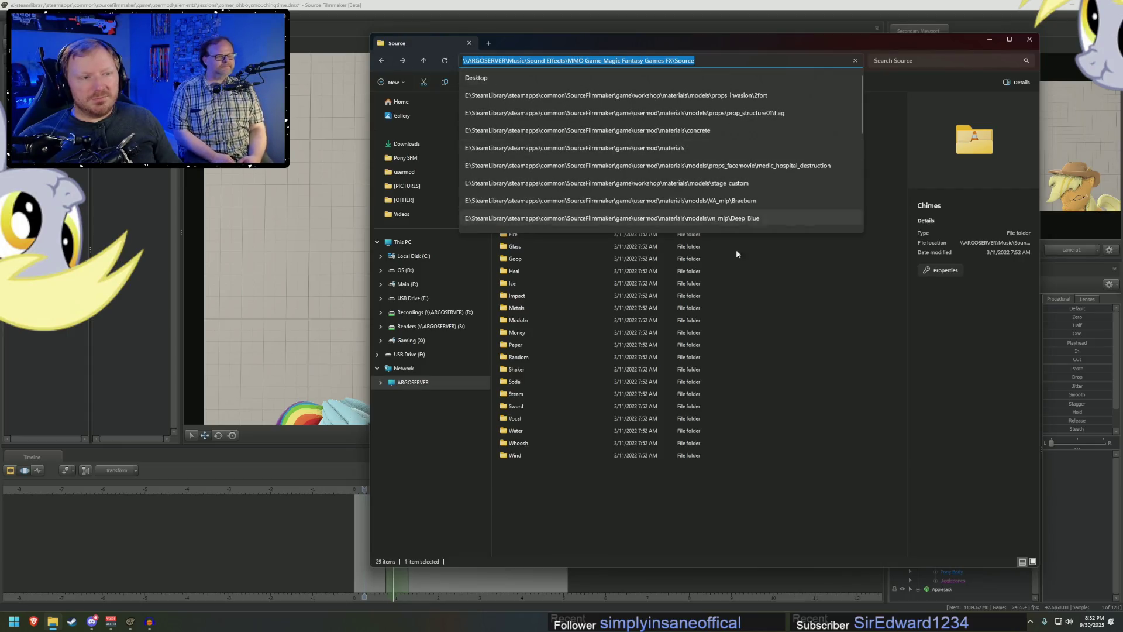
{"action": "key", "text": "Escape"}
{"action": "left_click", "coordinate": [705, 60]}
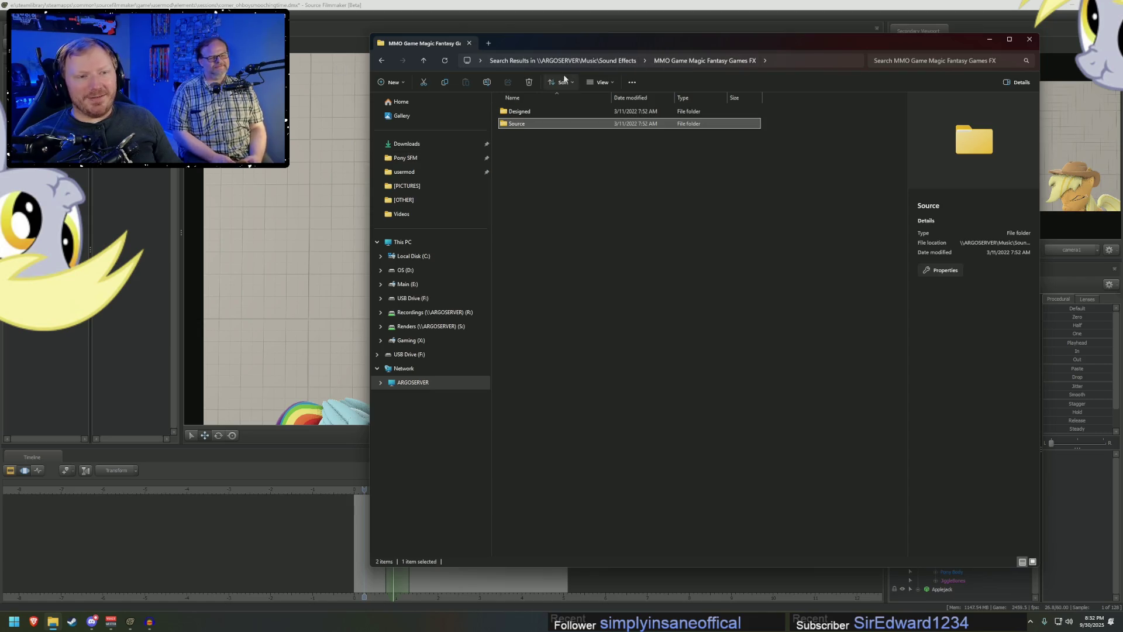
- Go back to the Desktop, then open the ARGOSERVER network share and its Music folder
{"action": "left_click", "coordinate": [421, 62]}
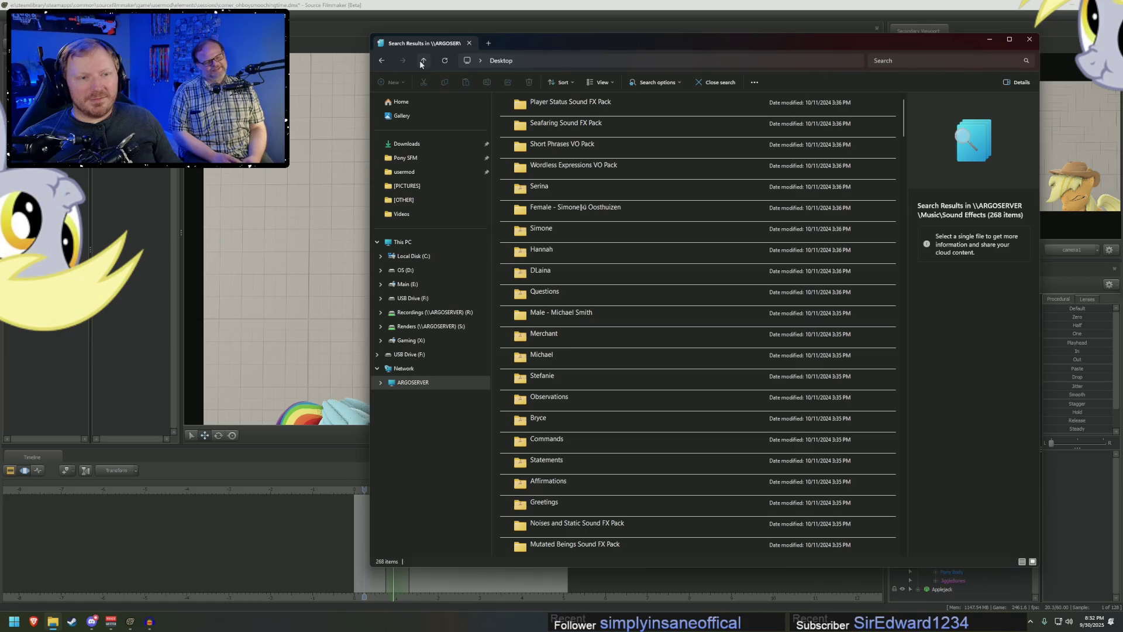
{"action": "left_click", "coordinate": [420, 62]}
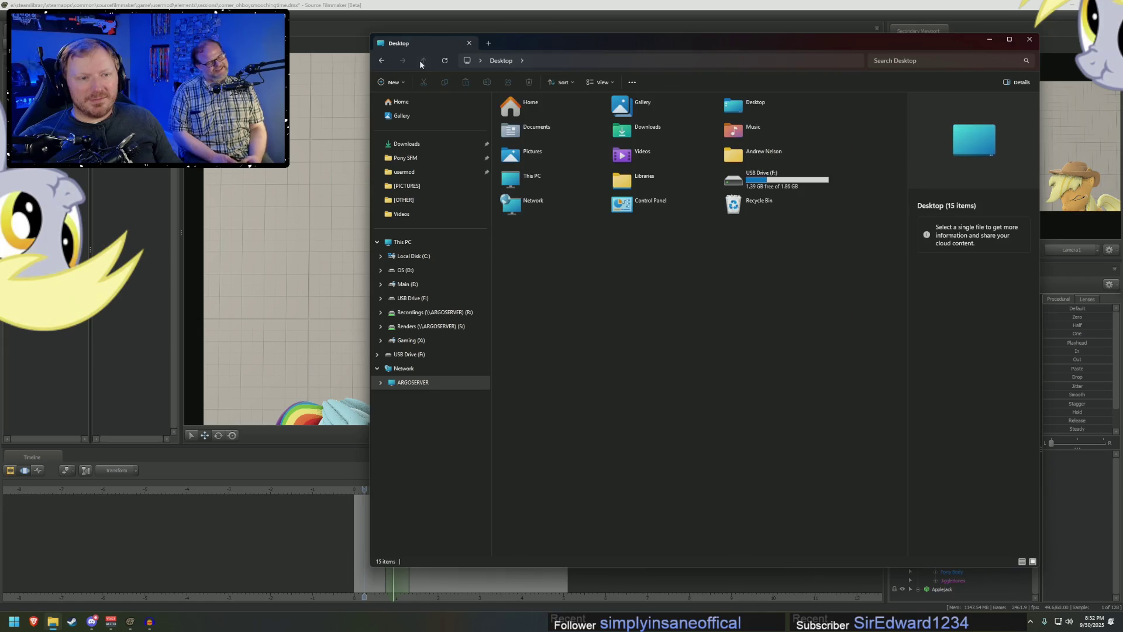
{"action": "left_click", "coordinate": [424, 382]}
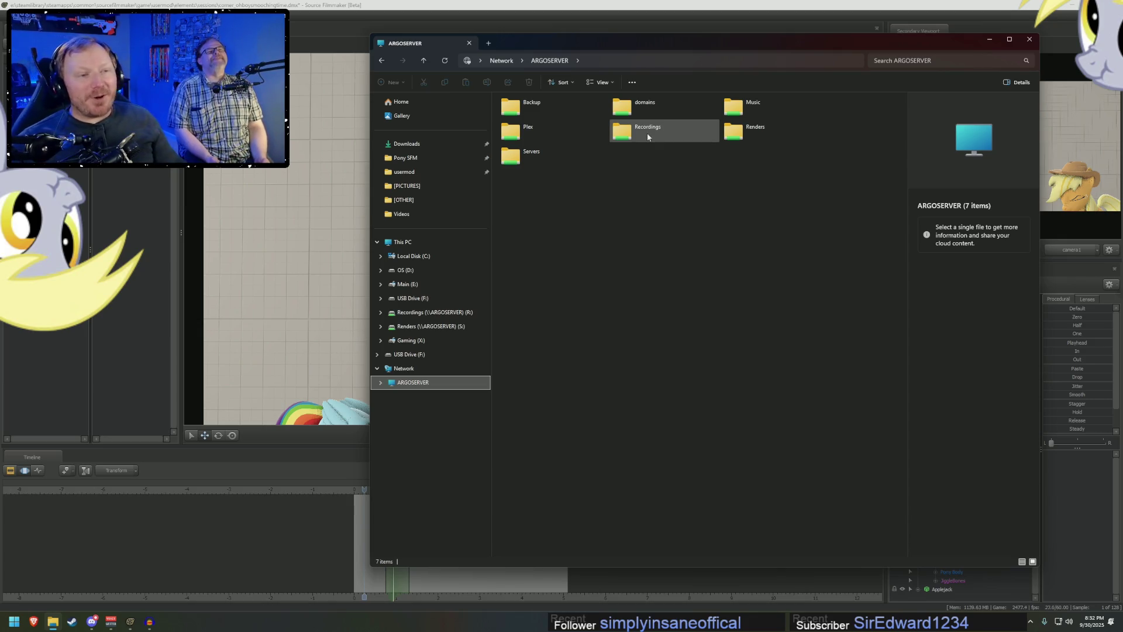
{"action": "double_click", "coordinate": [750, 107]}
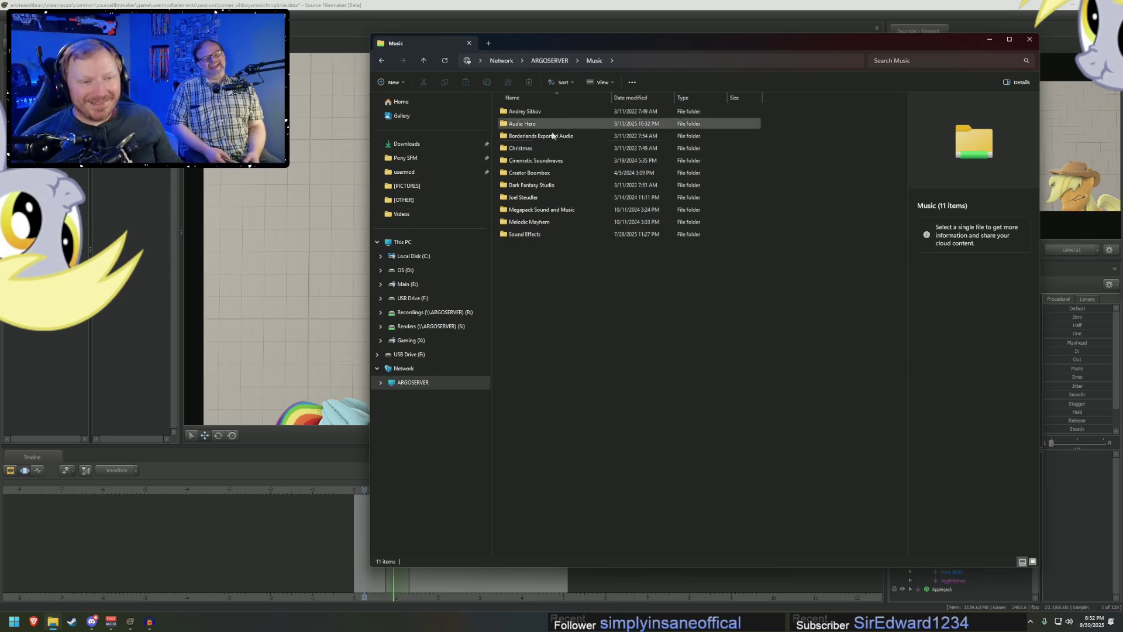
- Browse the Joel Steudler folder and its Devious Dramedy track folder, then return to Joel Steudler
{"action": "double_click", "coordinate": [523, 198]}
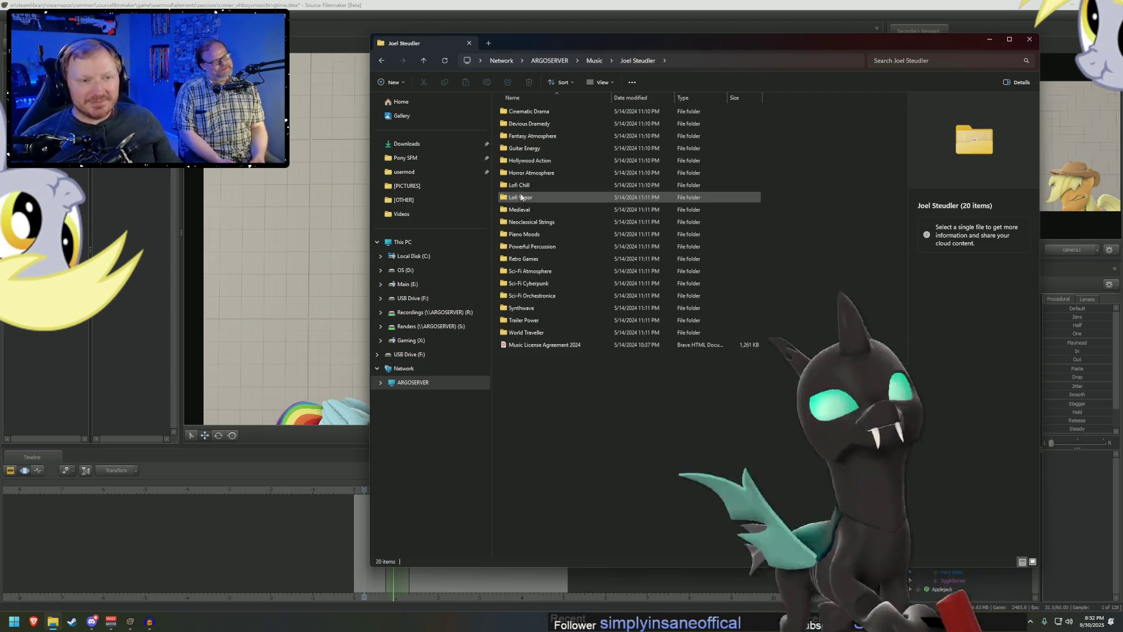
{"action": "left_click", "coordinate": [539, 126]}
{"action": "double_click", "coordinate": [540, 125]}
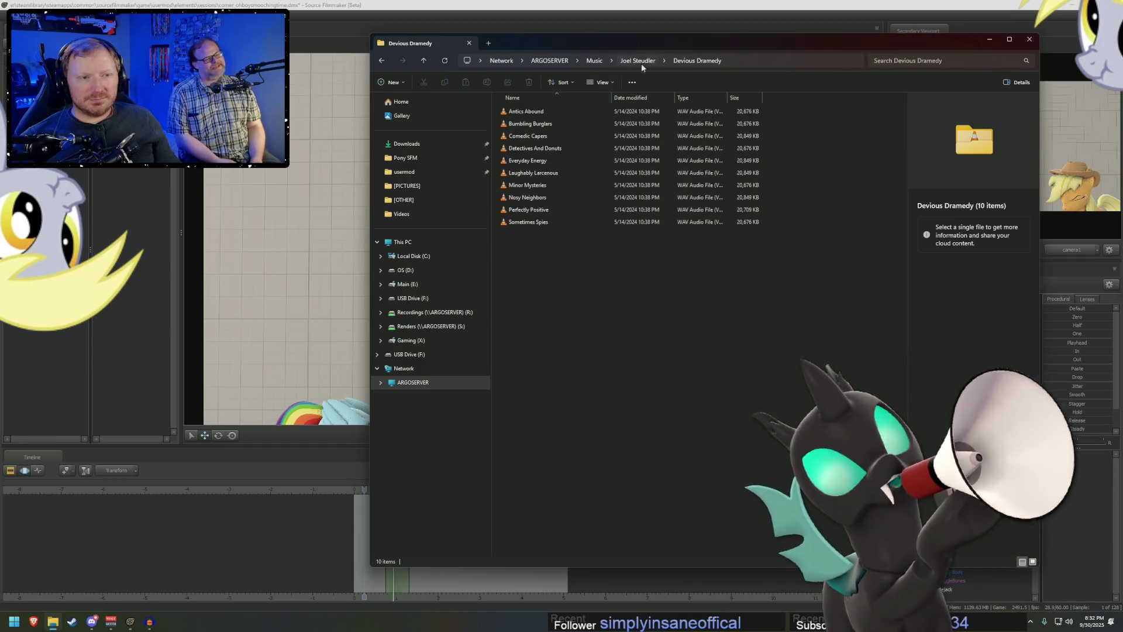
{"action": "left_click", "coordinate": [639, 61]}
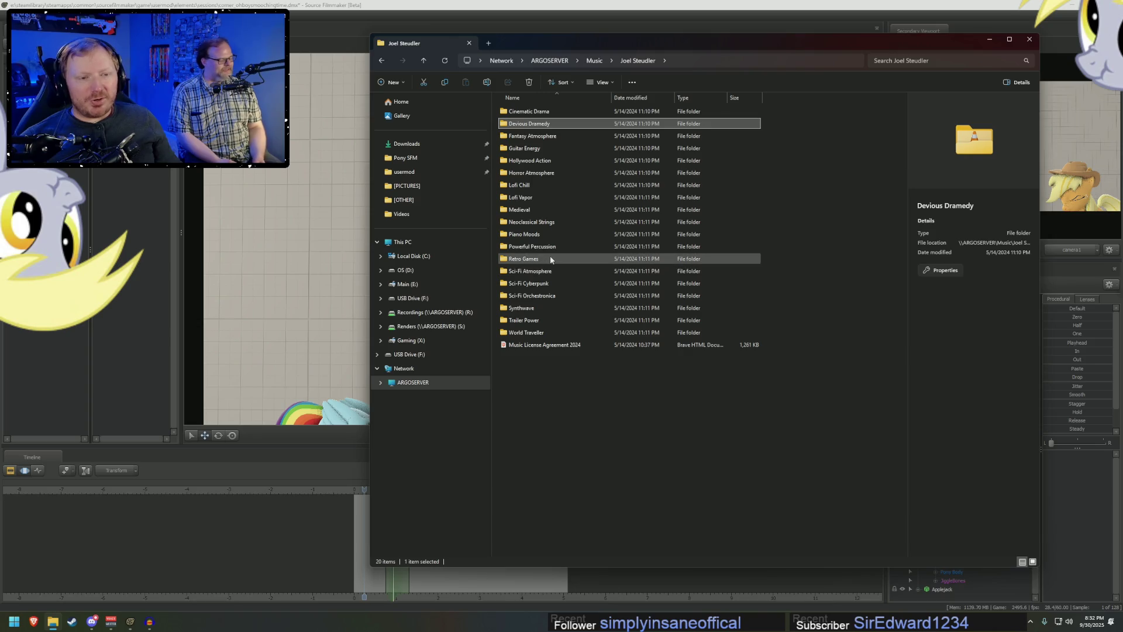
{"action": "mouse_move", "coordinate": [518, 261]}
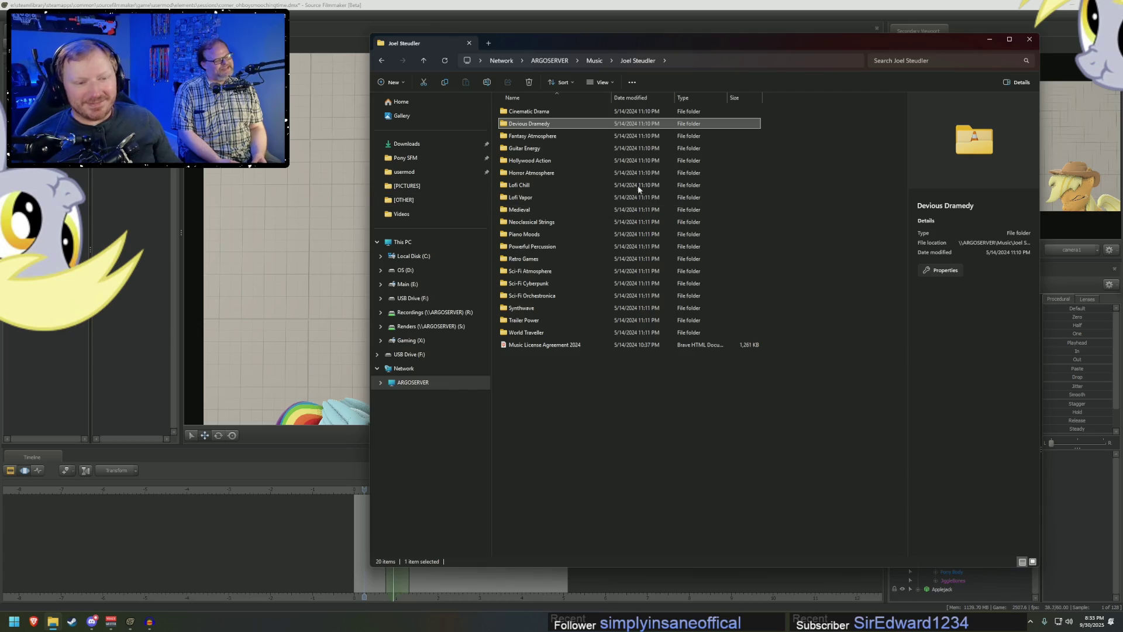
- Look into the Andrey Sitkov folder, return to Music, and open Cinematic Soundwaves
{"action": "left_click", "coordinate": [594, 59]}
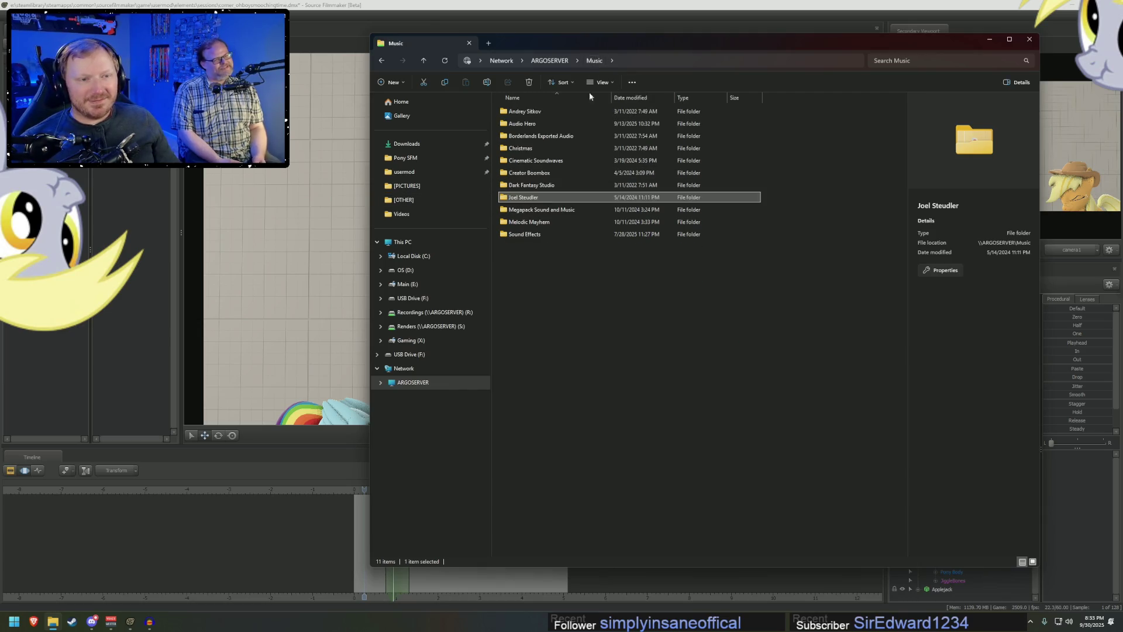
{"action": "double_click", "coordinate": [528, 113]}
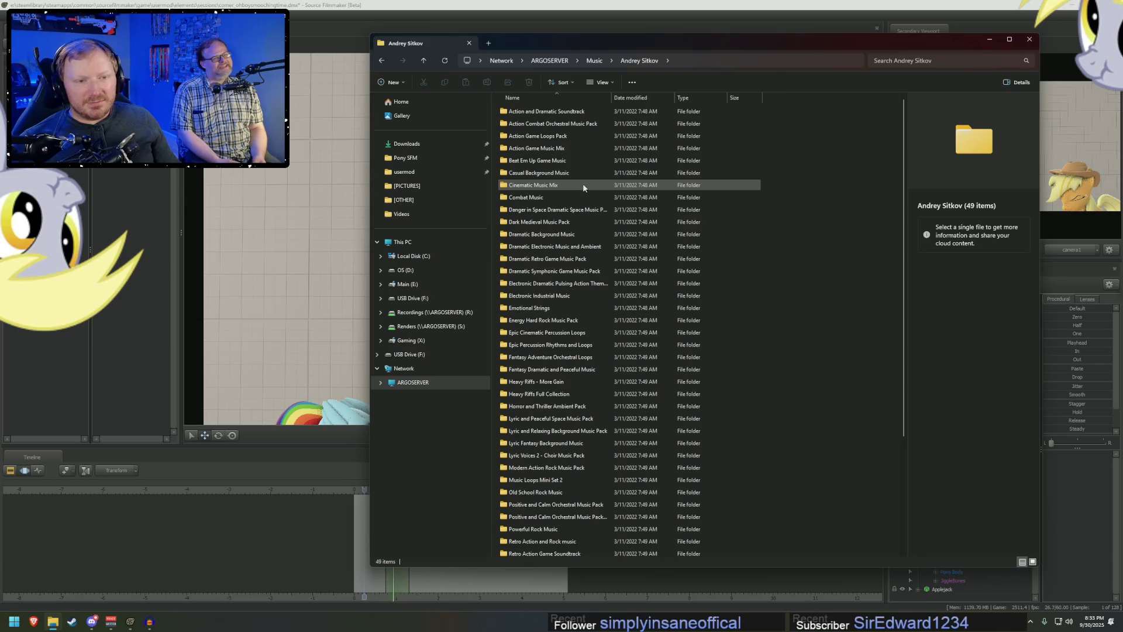
{"action": "left_click", "coordinate": [597, 62]}
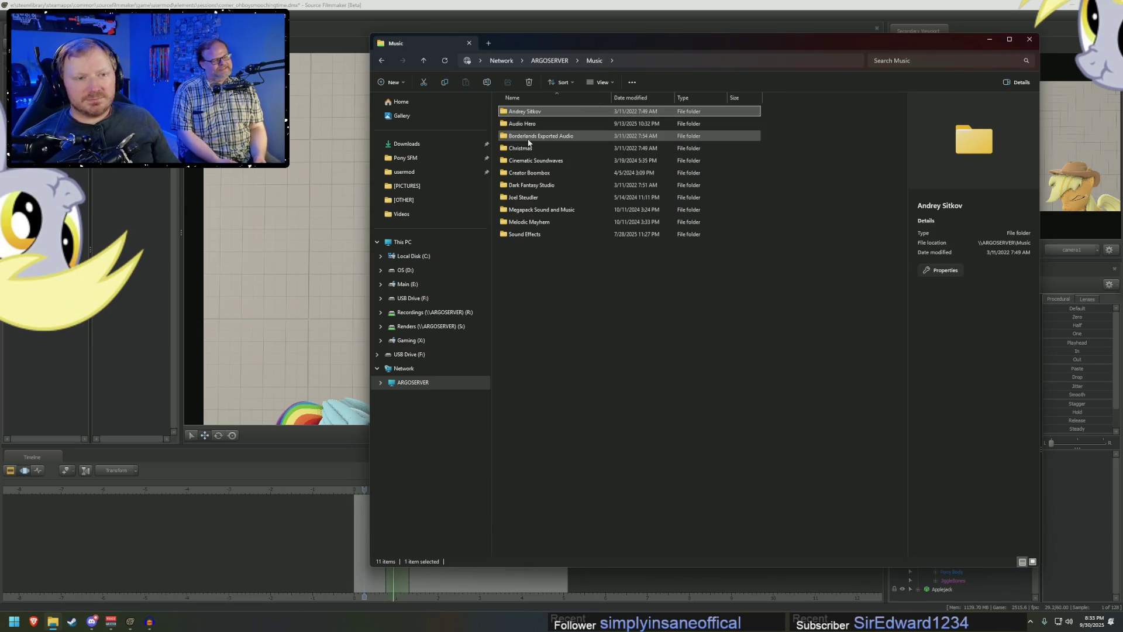
{"action": "double_click", "coordinate": [530, 161]}
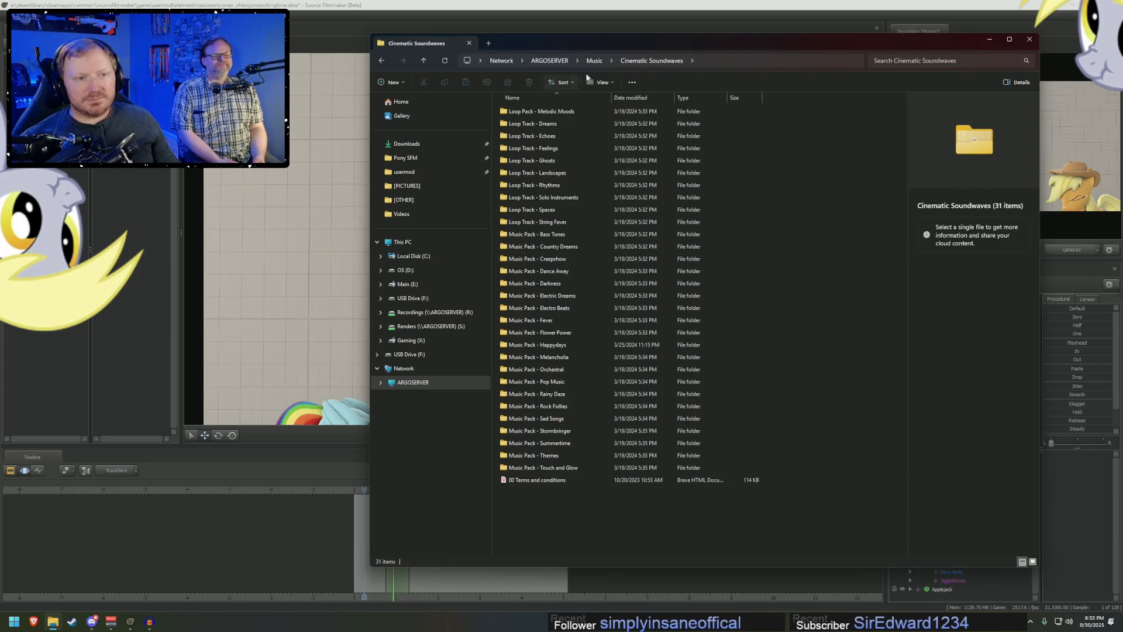
- Open Creator Boombox > Comedic > No Loop and preview Banana Peels in VLC
{"action": "left_click", "coordinate": [594, 60]}
{"action": "left_click", "coordinate": [530, 173]}
{"action": "double_click", "coordinate": [530, 174]}
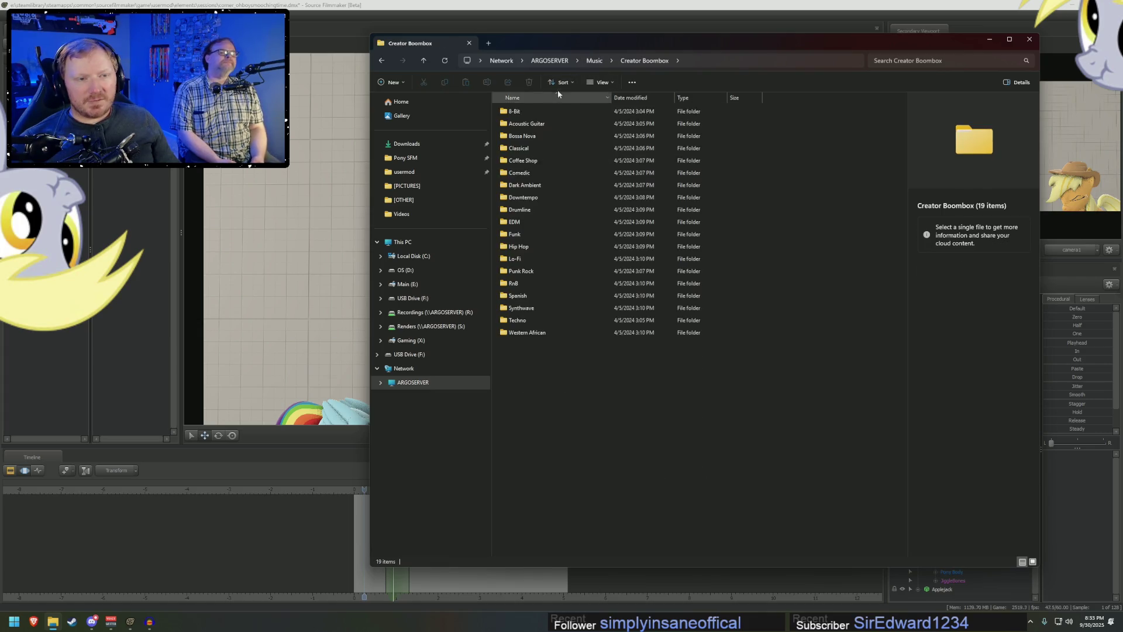
{"action": "double_click", "coordinate": [510, 173]}
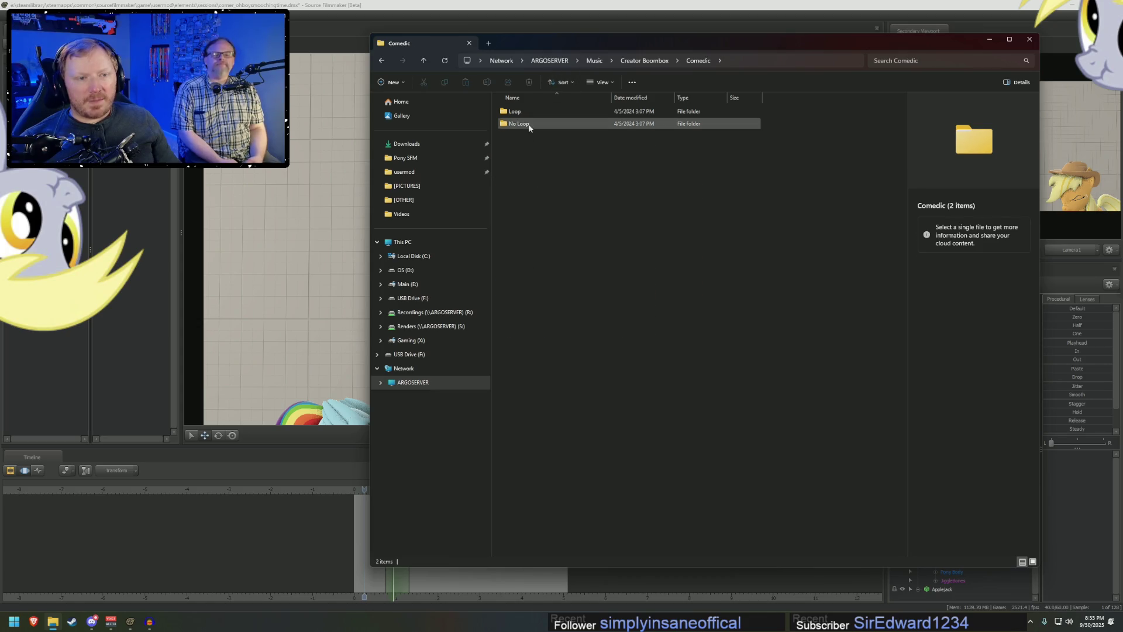
{"action": "double_click", "coordinate": [528, 124]}
{"action": "double_click", "coordinate": [535, 111]}
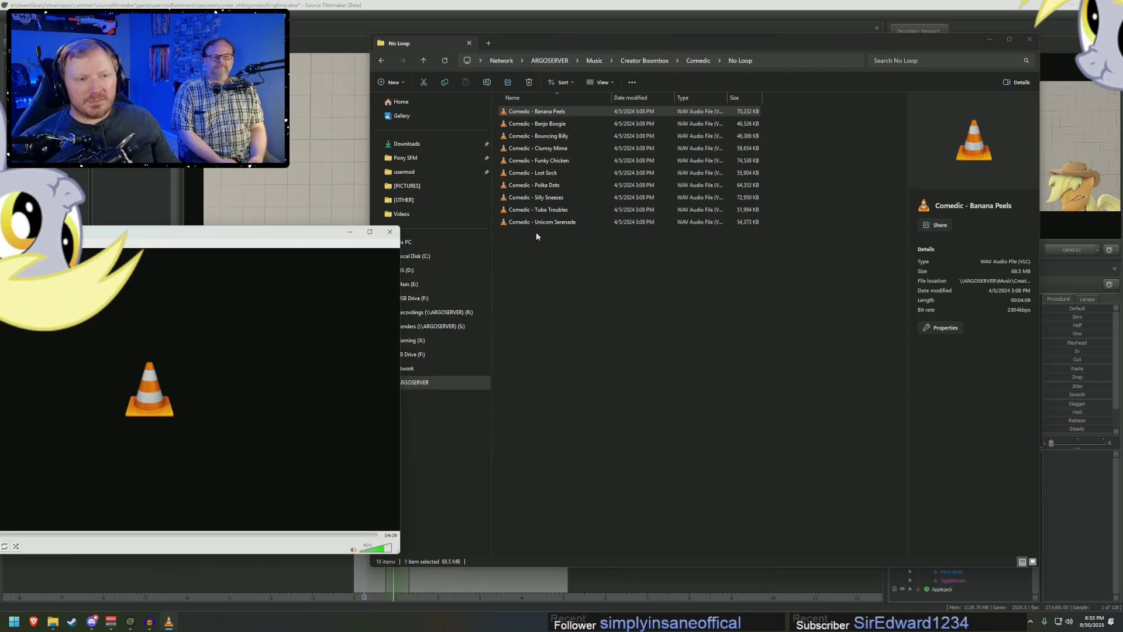
- Sample Banjo Boogie, Bouncing Billy, Clumsy Mime, Funky Chicken and Lost Sock, skipping ahead in playback
{"action": "left_click", "coordinate": [550, 124]}
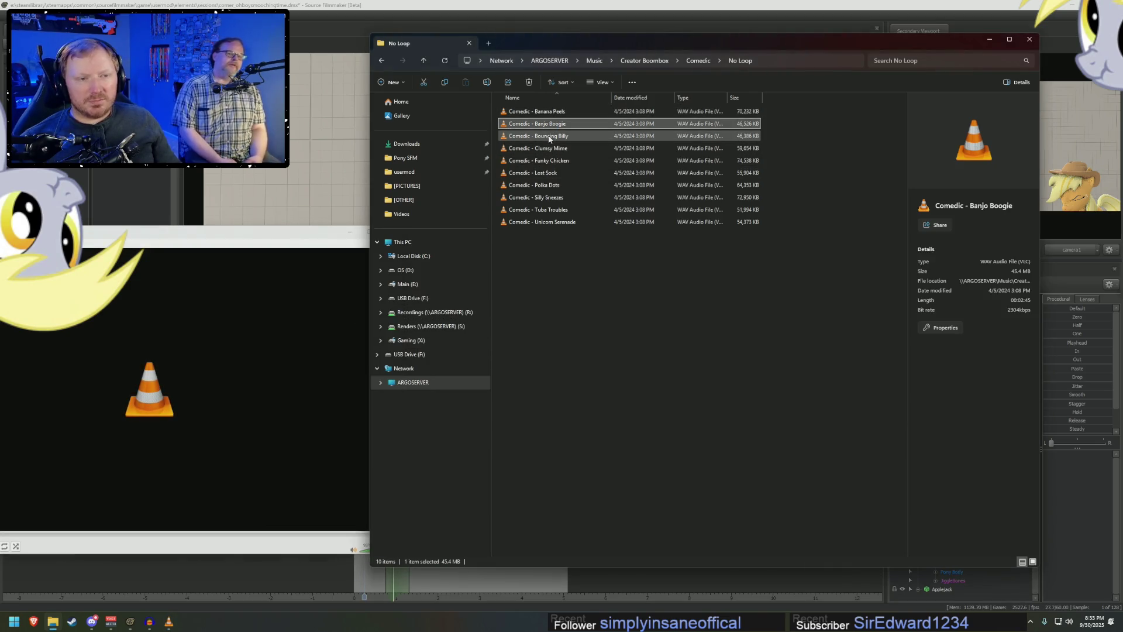
{"action": "left_click", "coordinate": [549, 137]}
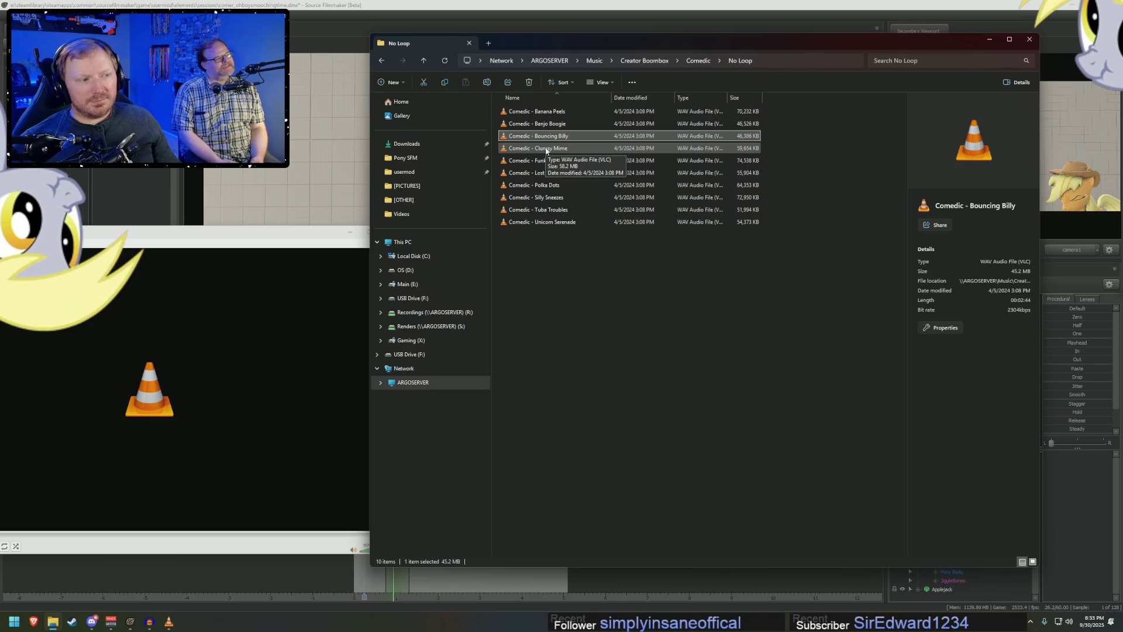
{"action": "left_click", "coordinate": [545, 150]}
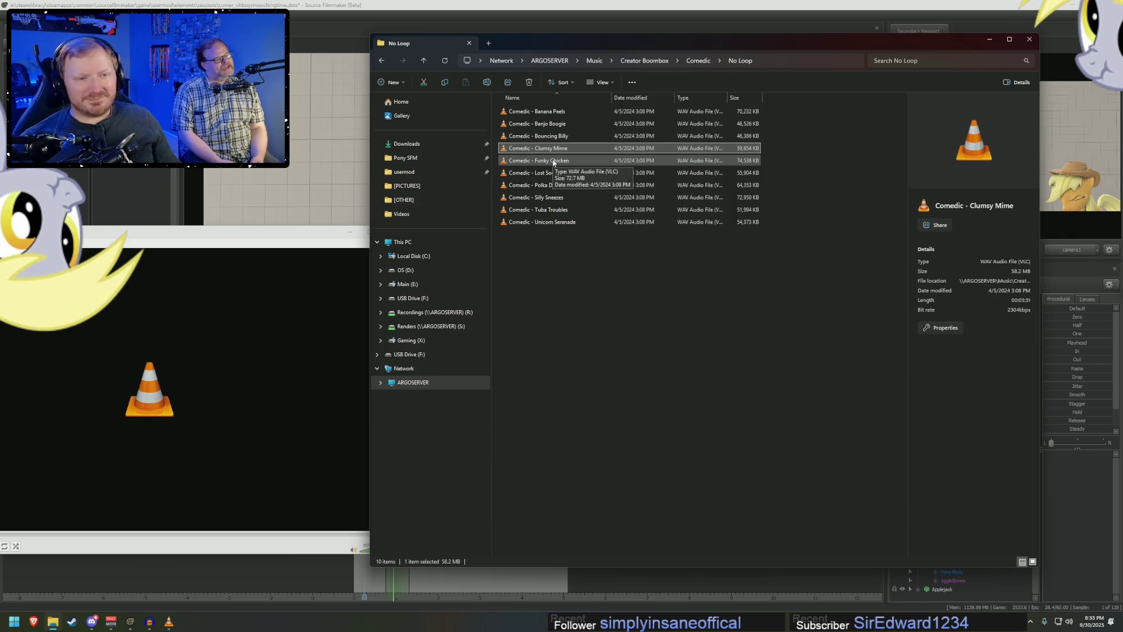
{"action": "left_click", "coordinate": [554, 162]}
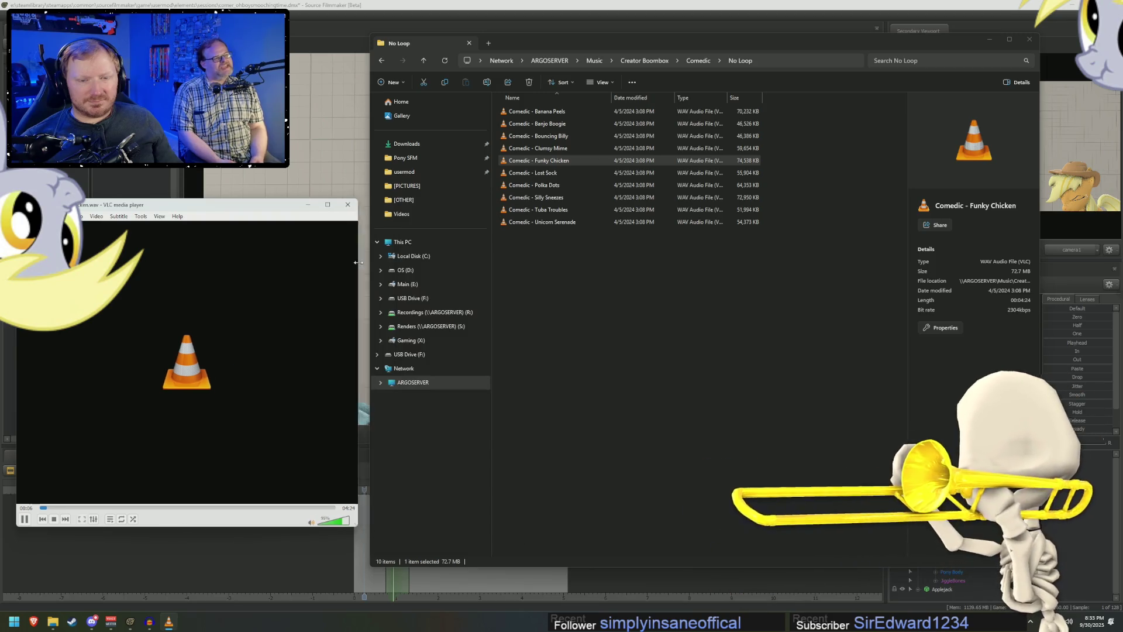
{"action": "left_click", "coordinate": [92, 507]}
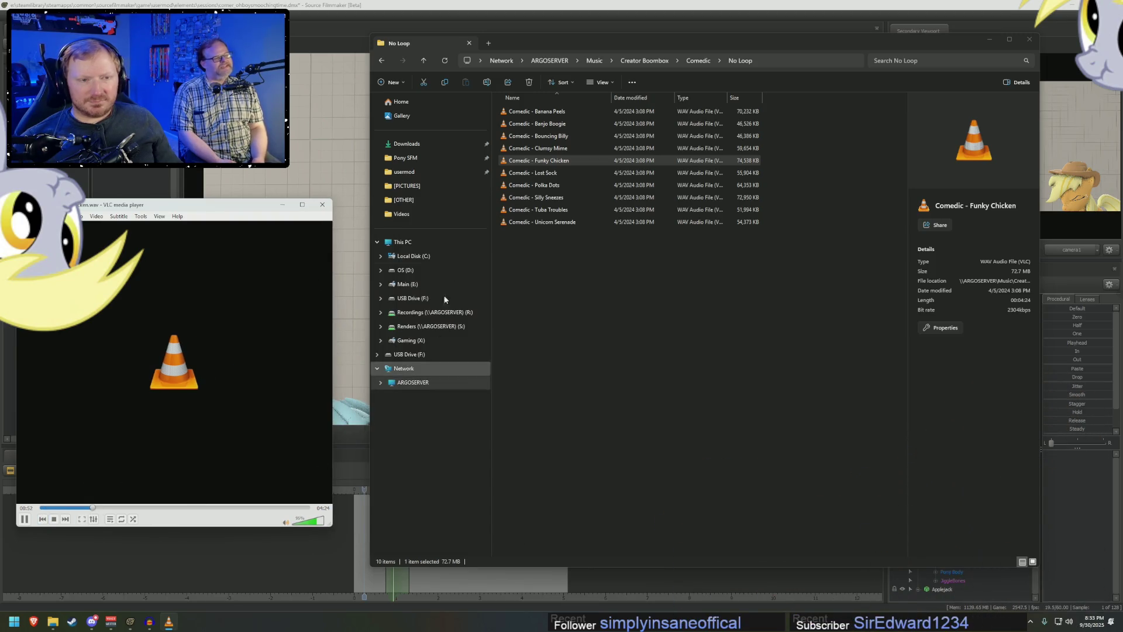
{"action": "double_click", "coordinate": [533, 173]}
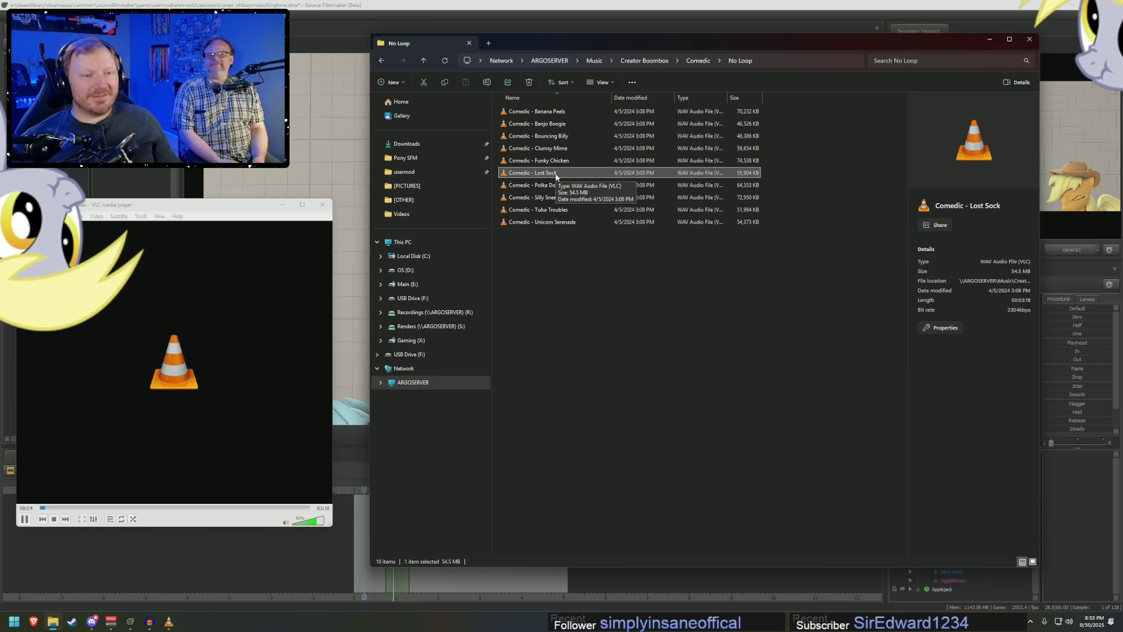
{"action": "left_click", "coordinate": [69, 507]}
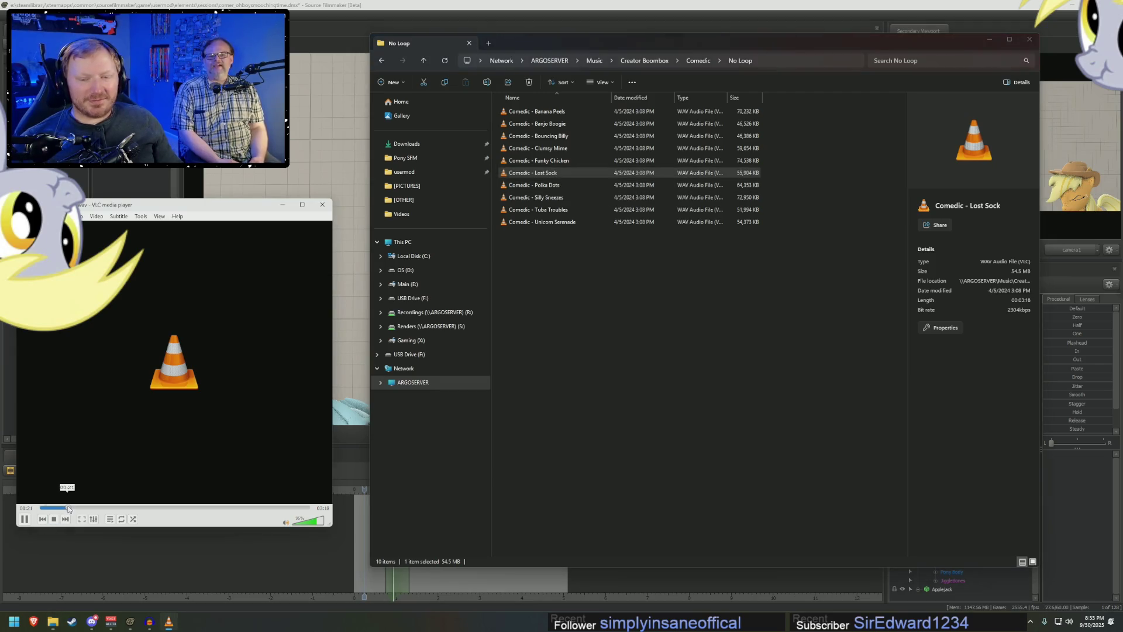
- Play Polka Dots, Silly Sneezes and Unicorn Serenade, then pause and clear the selection
{"action": "double_click", "coordinate": [537, 185]}
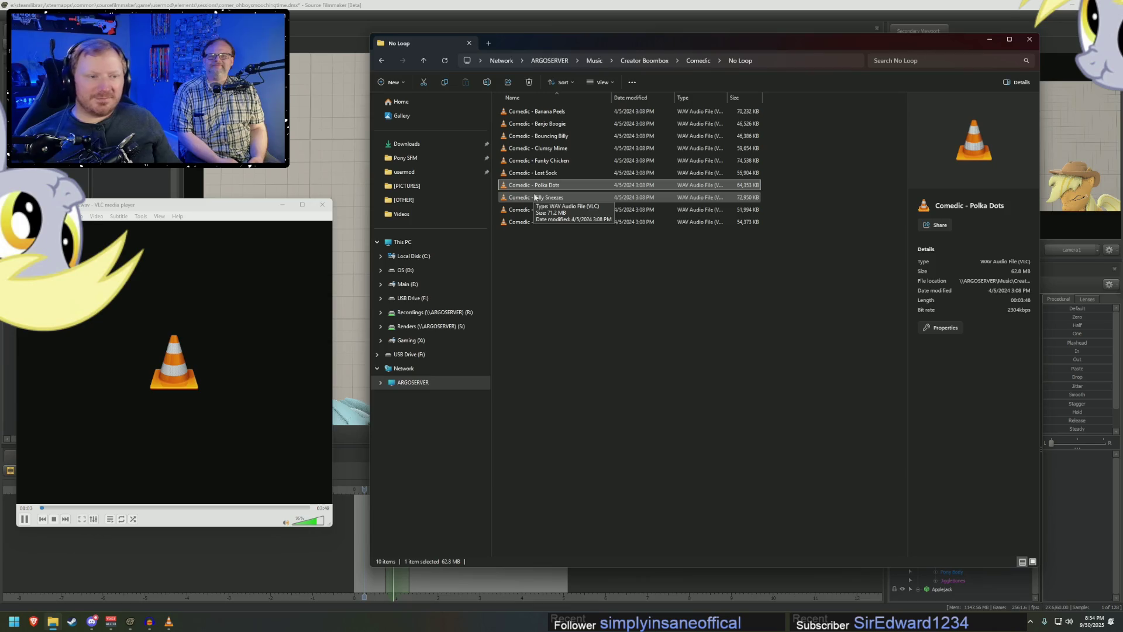
{"action": "double_click", "coordinate": [534, 198]}
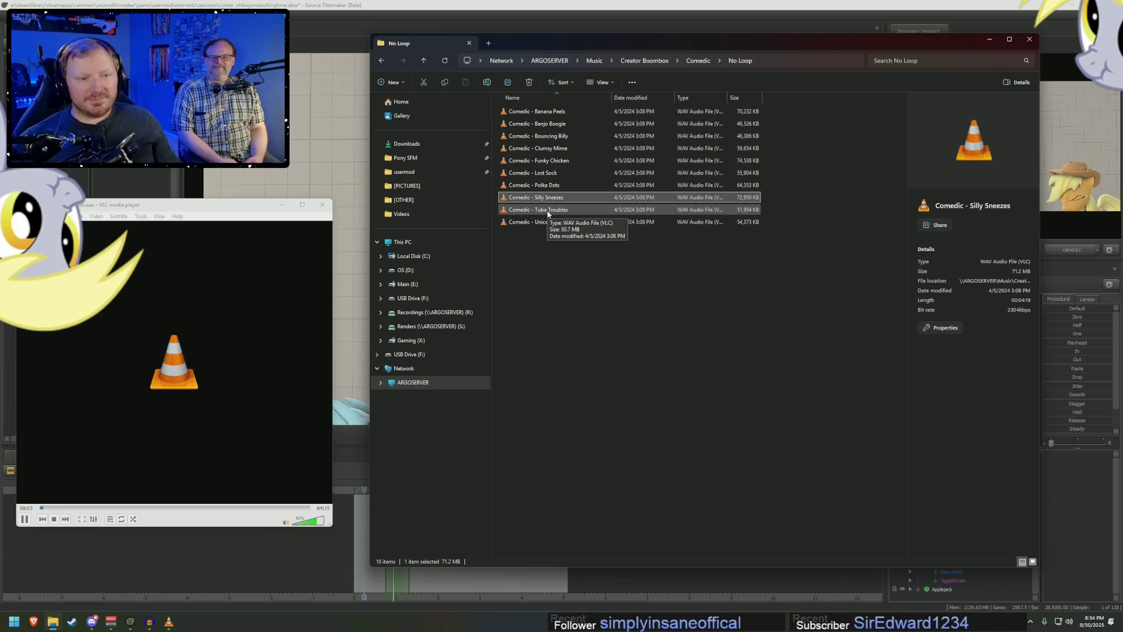
{"action": "double_click", "coordinate": [550, 225]}
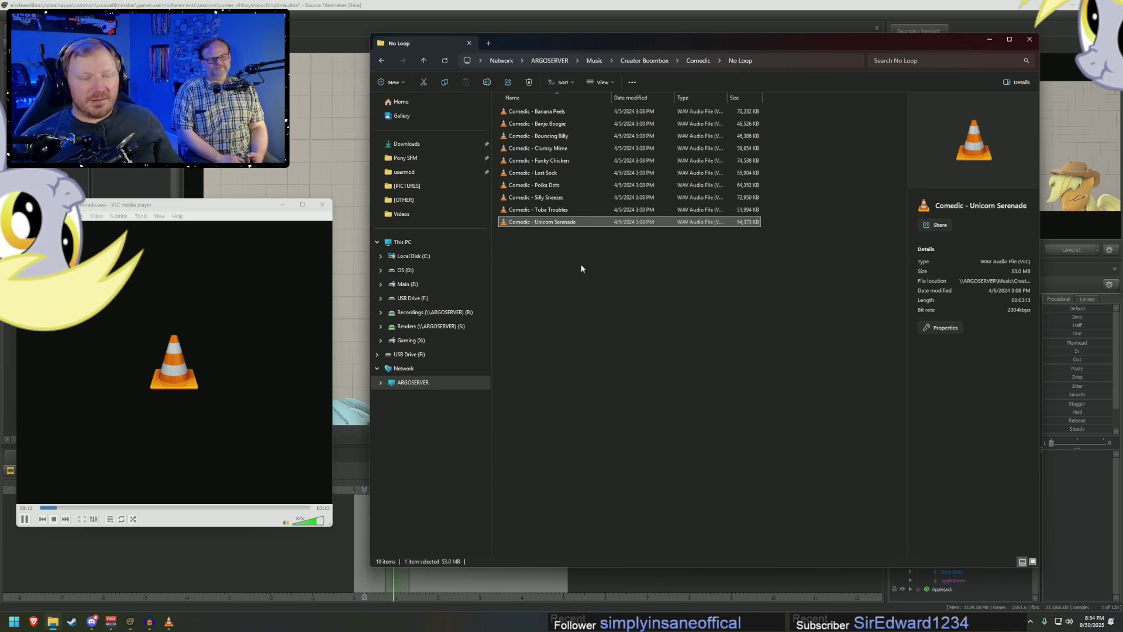
{"action": "left_click", "coordinate": [24, 522]}
{"action": "left_click", "coordinate": [570, 294]}
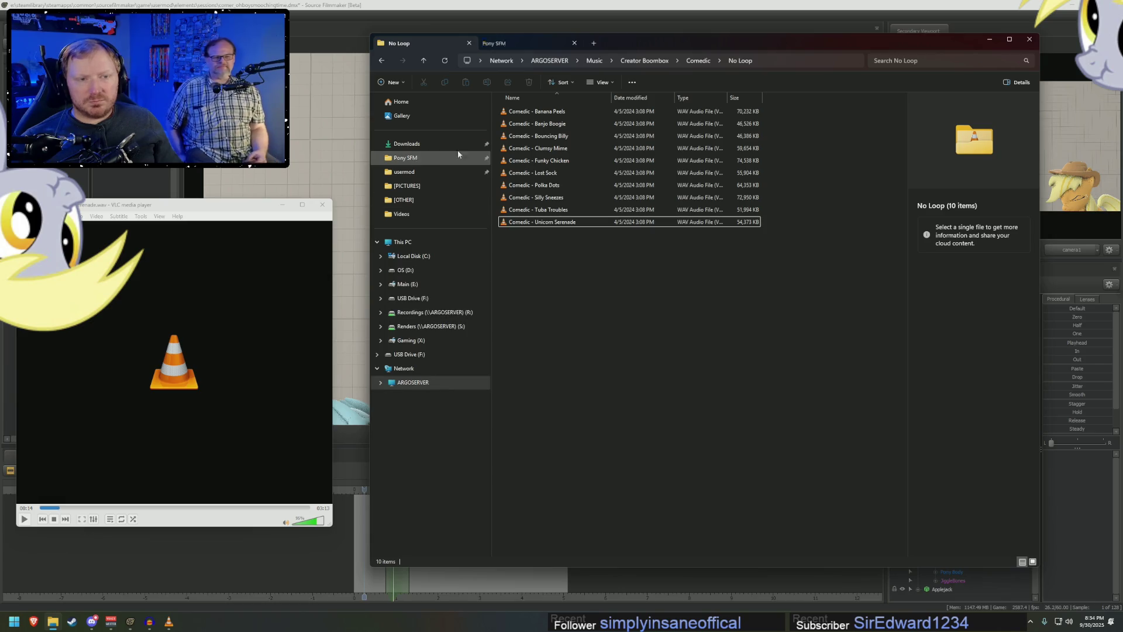
- Go through Pony SFM > Presentations > FanFic Scripts > _Other Stuff and select the Twilight Eats Book intro video
{"action": "left_click", "coordinate": [504, 43]}
{"action": "double_click", "coordinate": [531, 212]}
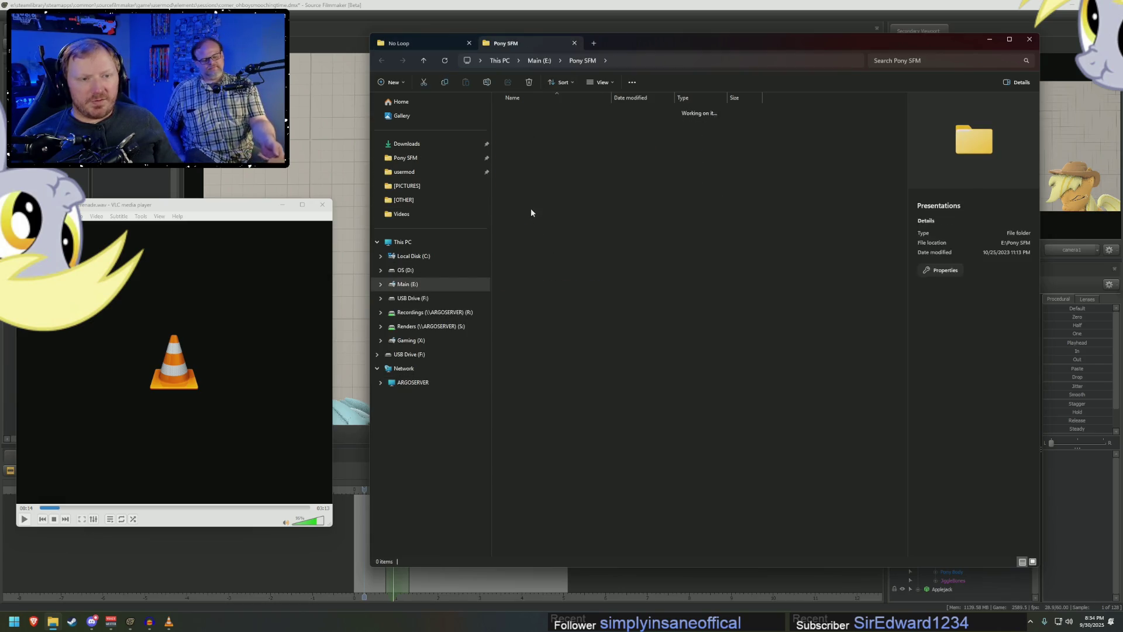
{"action": "left_click", "coordinate": [529, 148]}
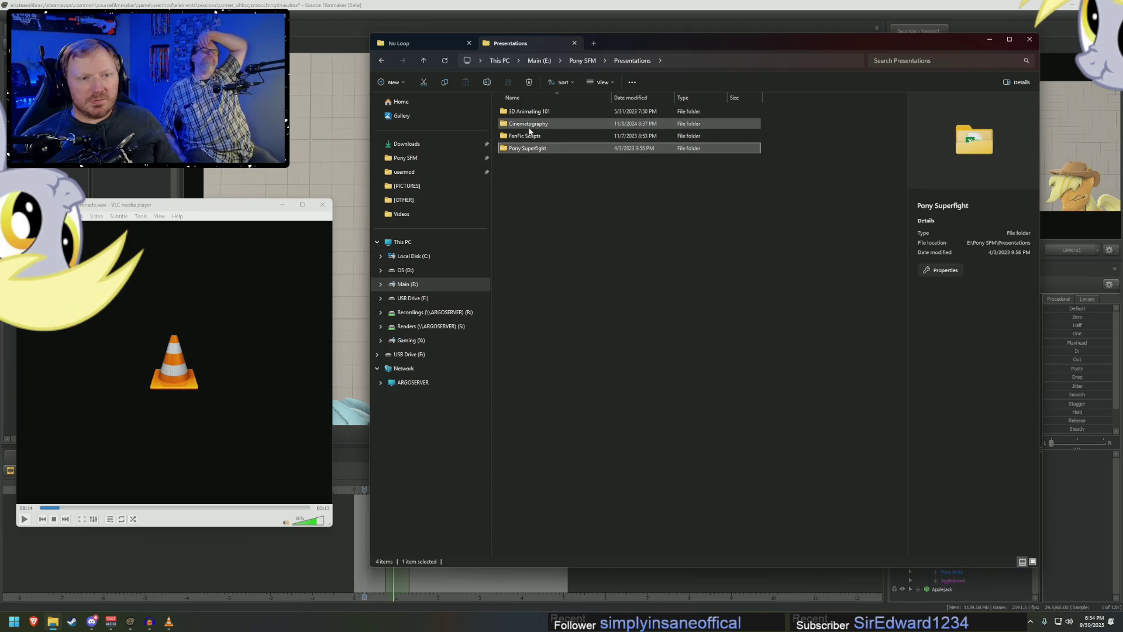
{"action": "double_click", "coordinate": [529, 135]}
{"action": "left_click", "coordinate": [525, 137]}
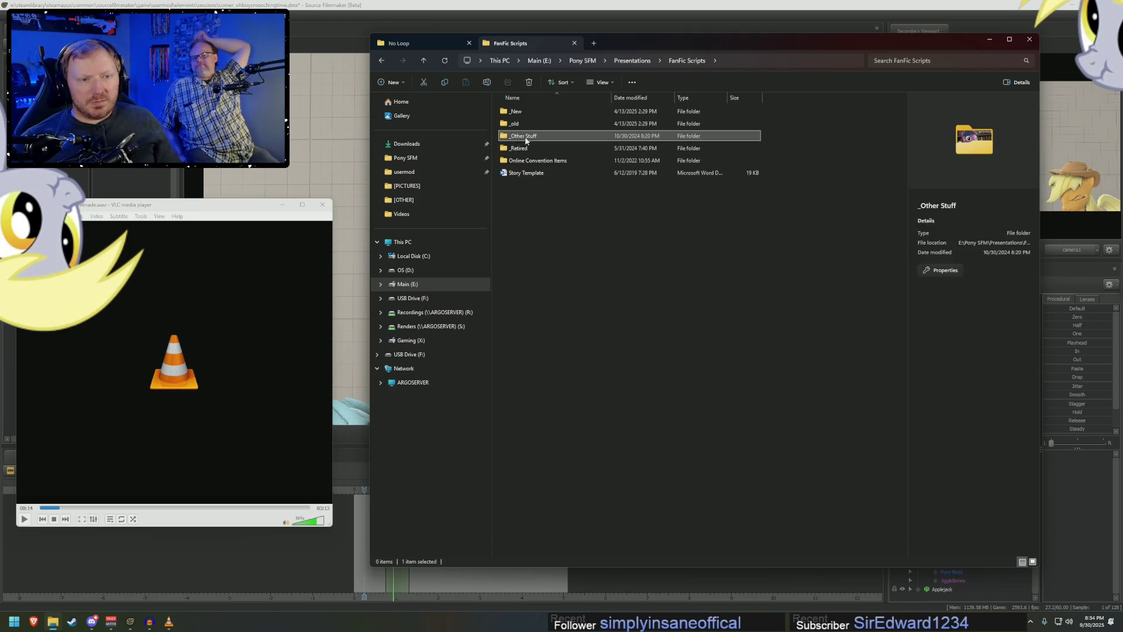
{"action": "double_click", "coordinate": [526, 137]}
{"action": "left_click", "coordinate": [527, 124]}
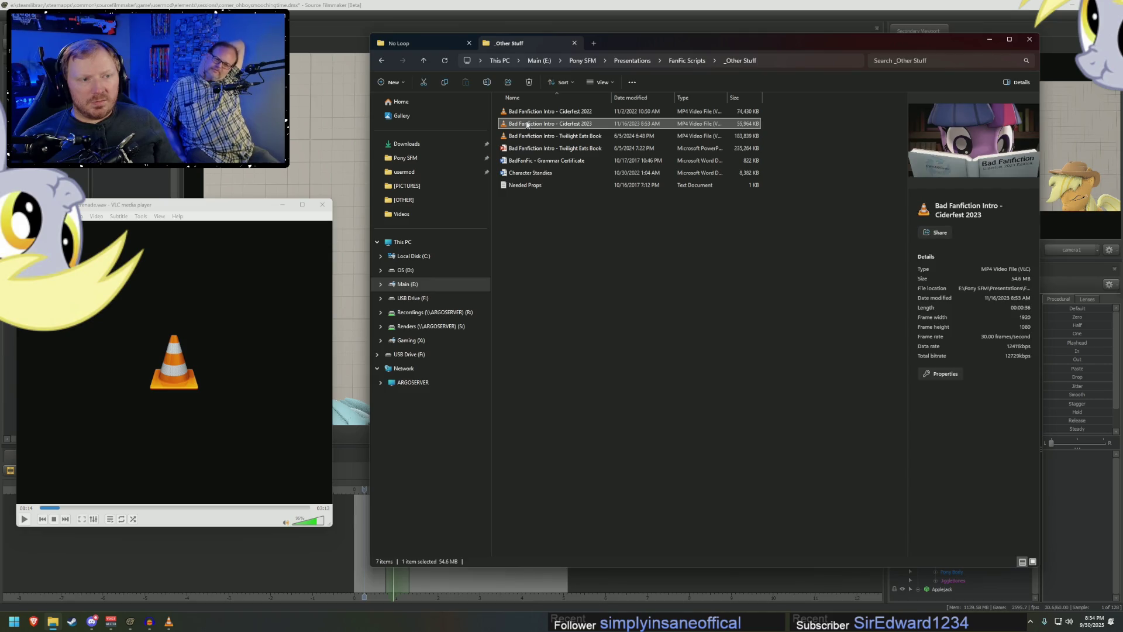
{"action": "left_click", "coordinate": [549, 135]}
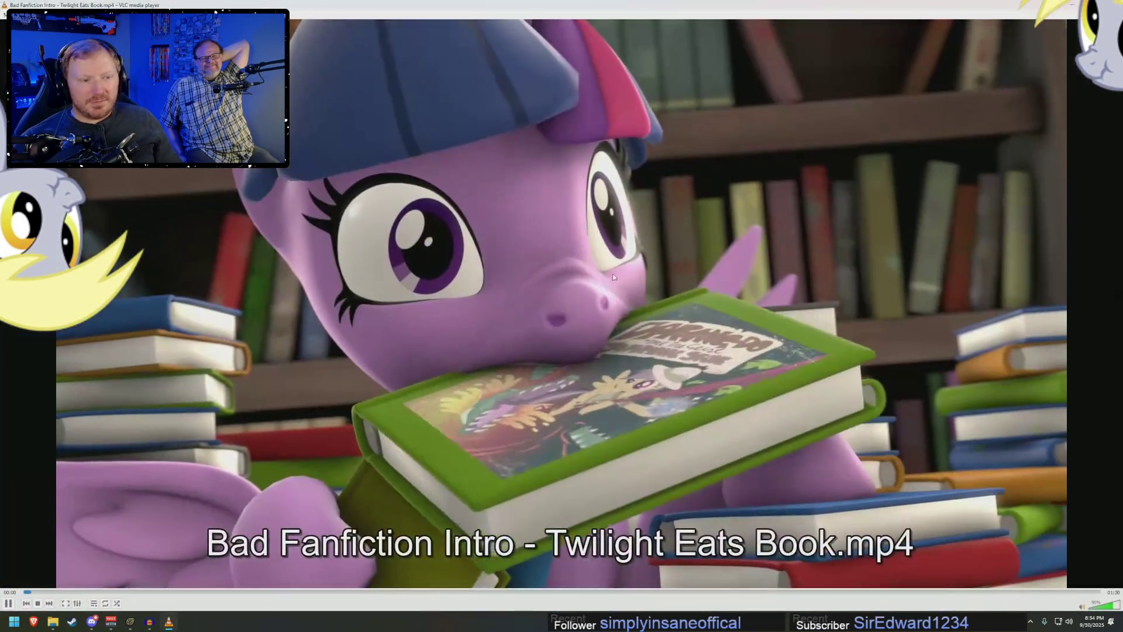
- Pause, resume, then pause the Twilight Eats Book intro partway through
{"action": "key", "text": "space"}
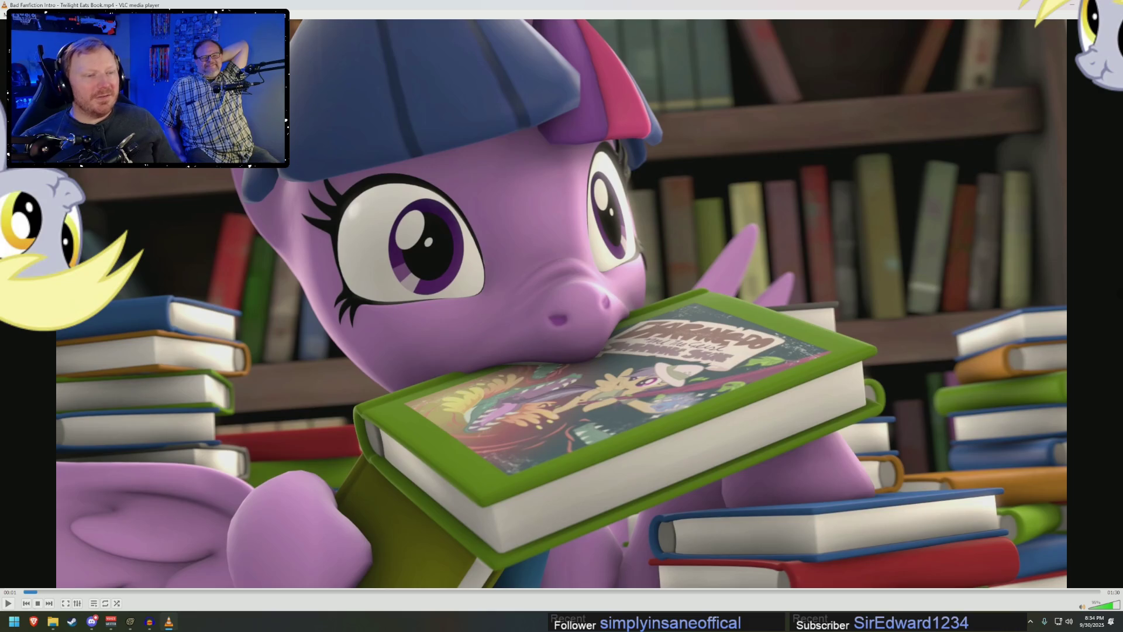
{"action": "key", "text": "space"}
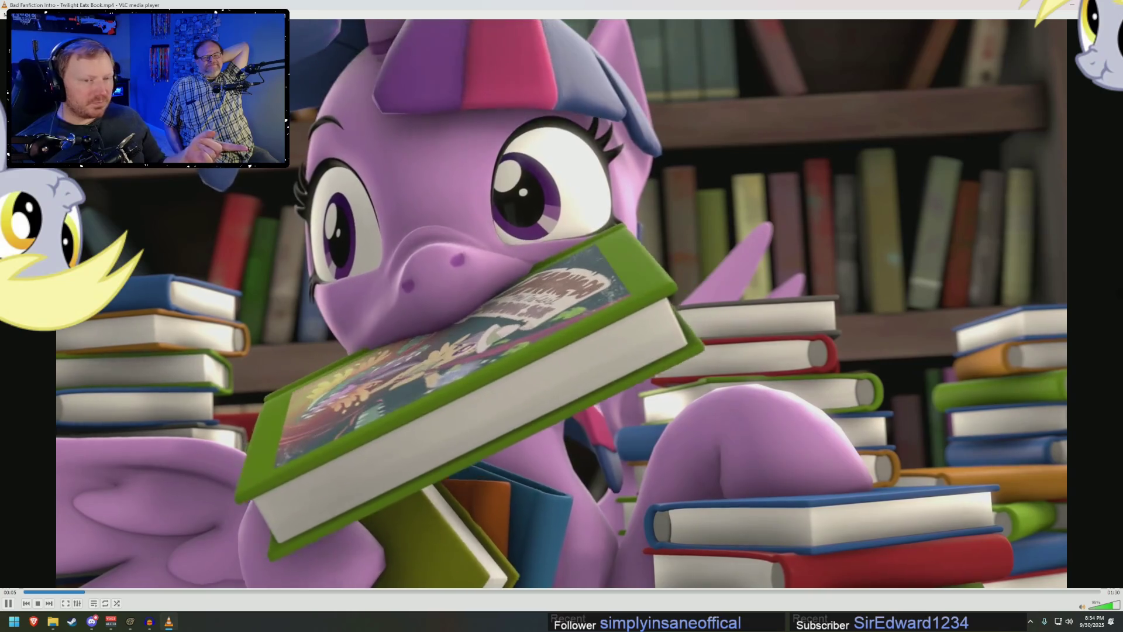
{"action": "key", "text": "space"}
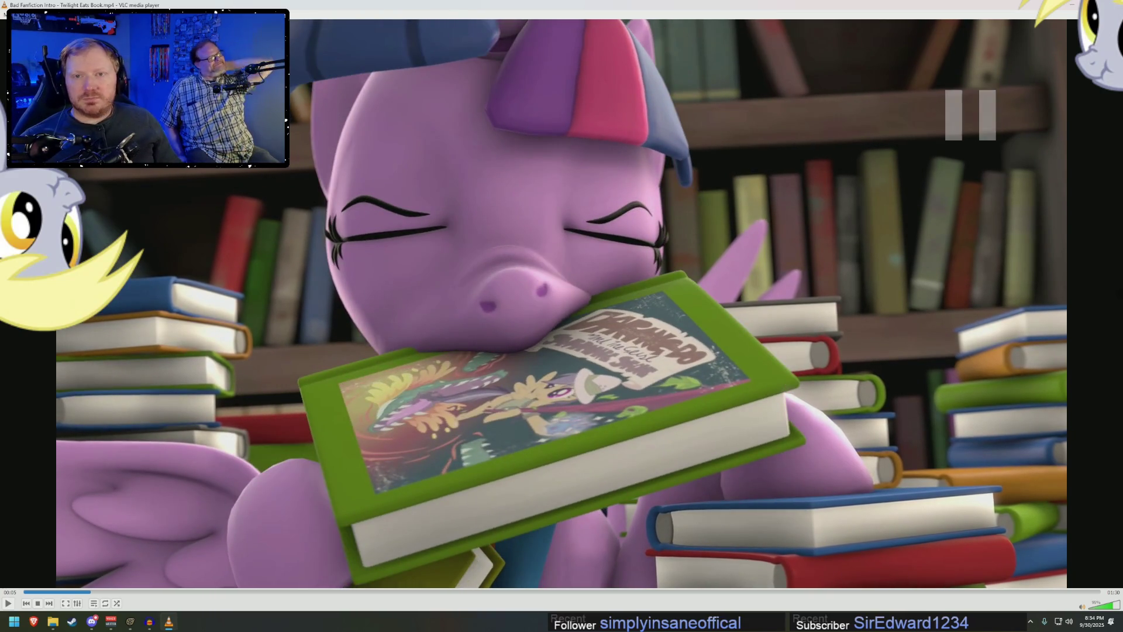
- Save VLC's Simple Preferences with Ctrl+P and return to File Explorer
{"action": "key", "text": "ctrl+p"}
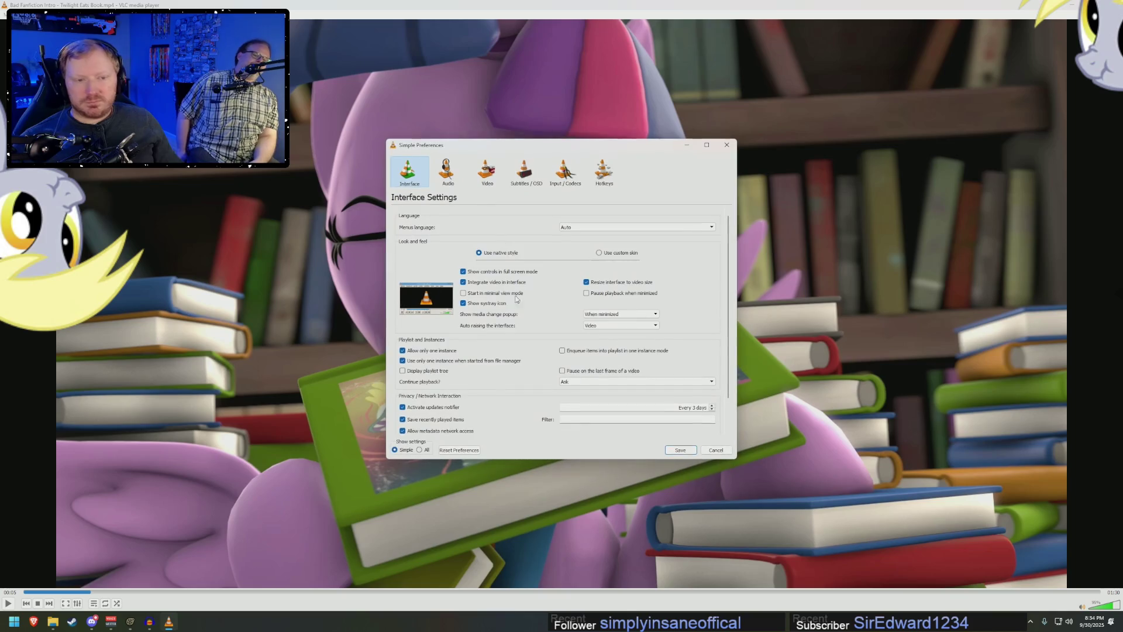
{"action": "left_click", "coordinate": [690, 448]}
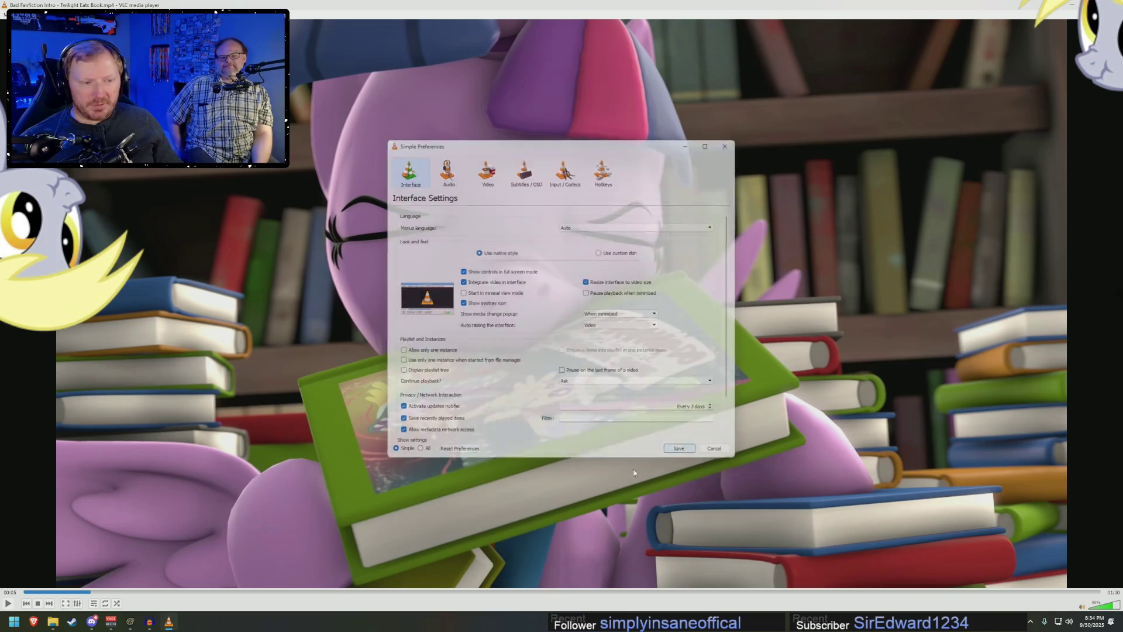
{"action": "left_click", "coordinate": [53, 621]}
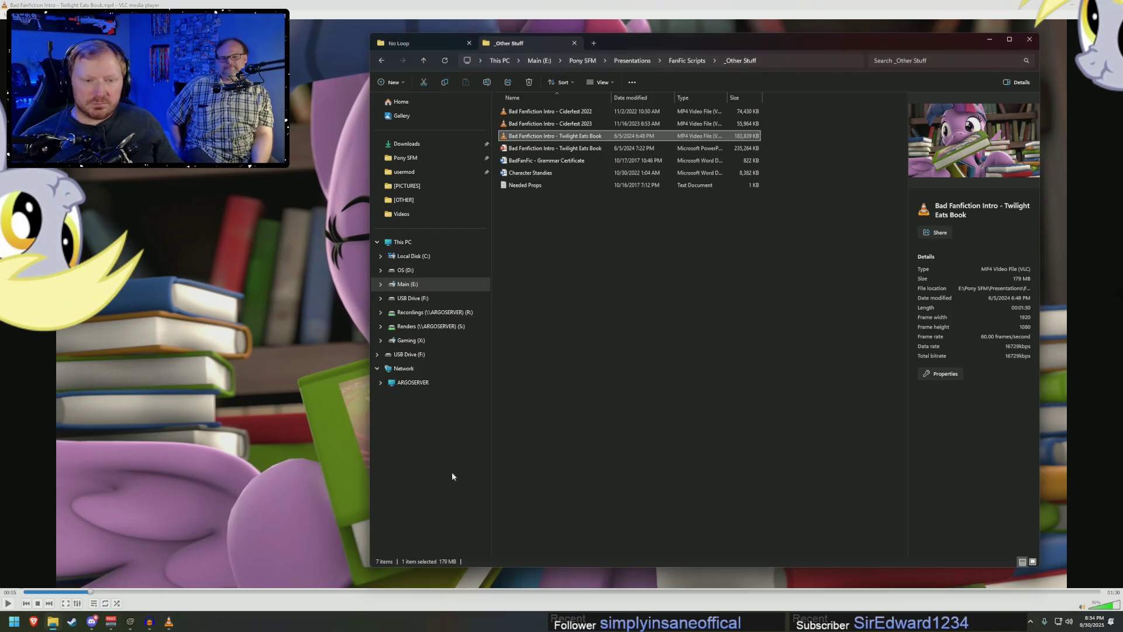
- Play Unicorn Serenade from the No Loop folder, then go up to the server's Music folder
{"action": "left_click", "coordinate": [445, 45]}
{"action": "left_click", "coordinate": [545, 225]}
{"action": "key", "text": "alt+Tab"}
{"action": "key", "text": "space"}
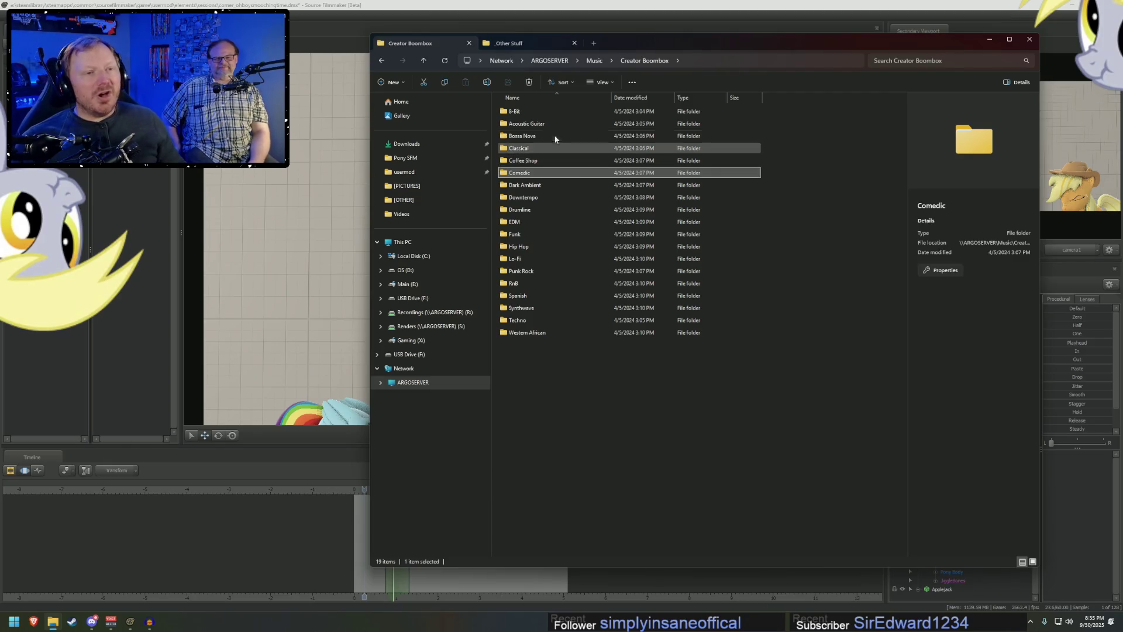
{"action": "left_click", "coordinate": [594, 61]}
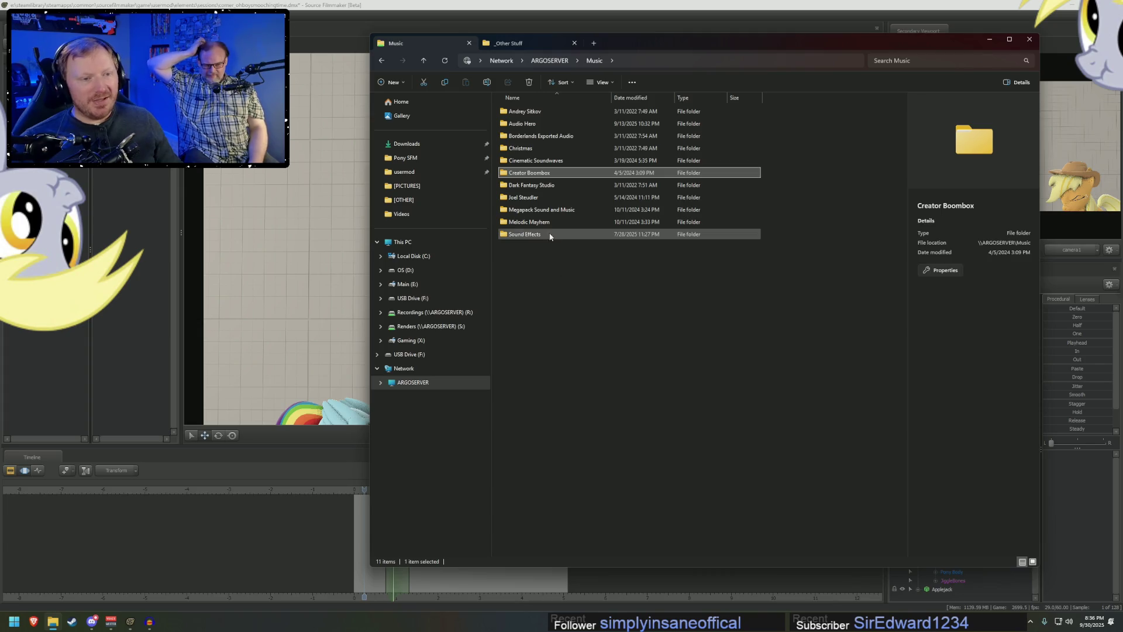
- Open the Dark Fantasy Studio library from the Music folder
{"action": "double_click", "coordinate": [546, 185]}
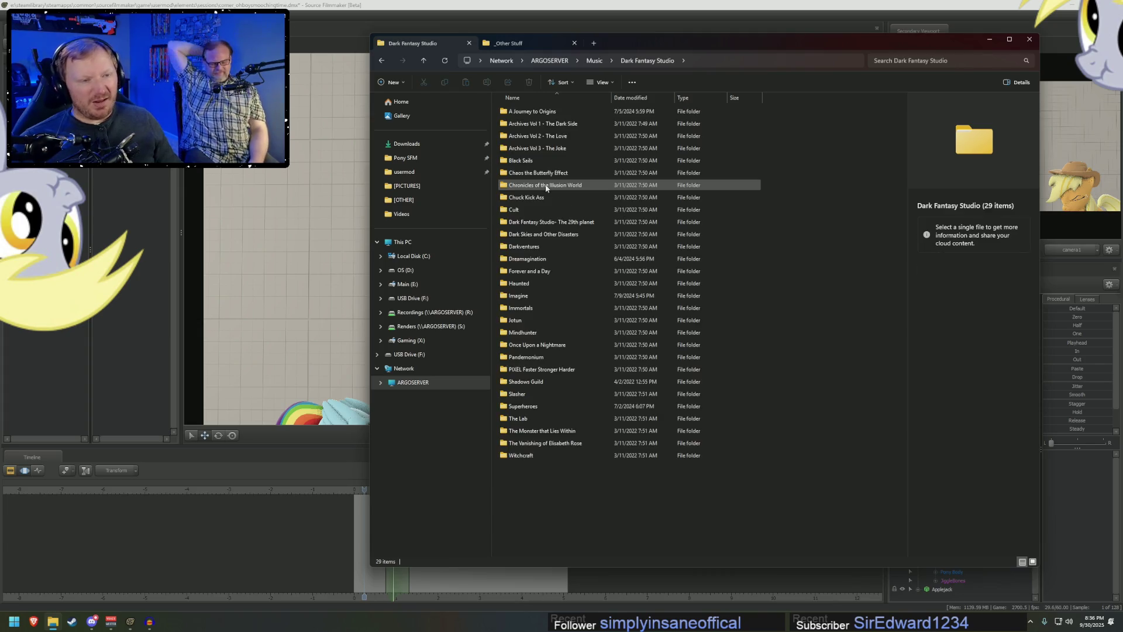
- Open Archives Vol 2 - The Love, play Departure, move and narrow VLC, then play The dance
{"action": "double_click", "coordinate": [560, 137]}
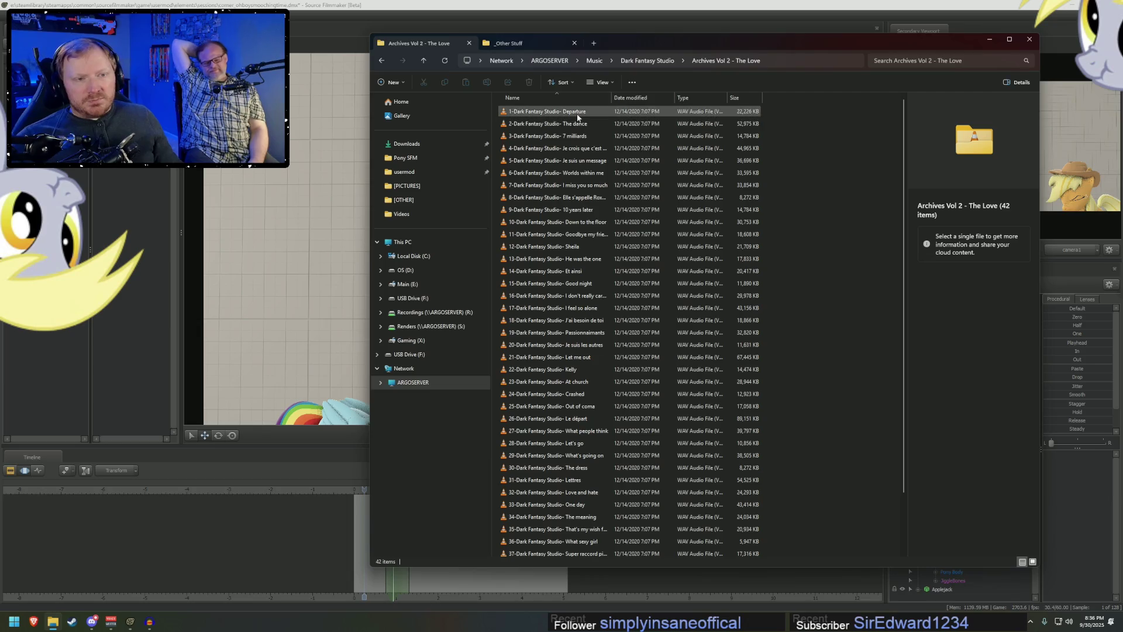
{"action": "double_click", "coordinate": [576, 113]}
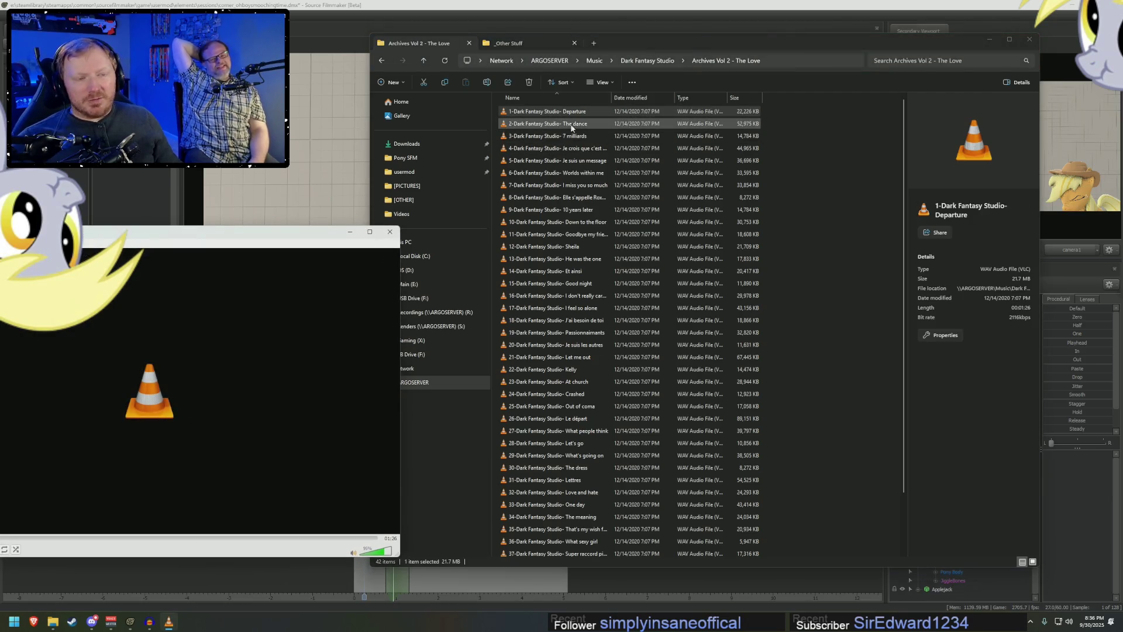
{"action": "left_click_drag", "start_coordinate": [304, 236], "coordinate": [421, 223]}
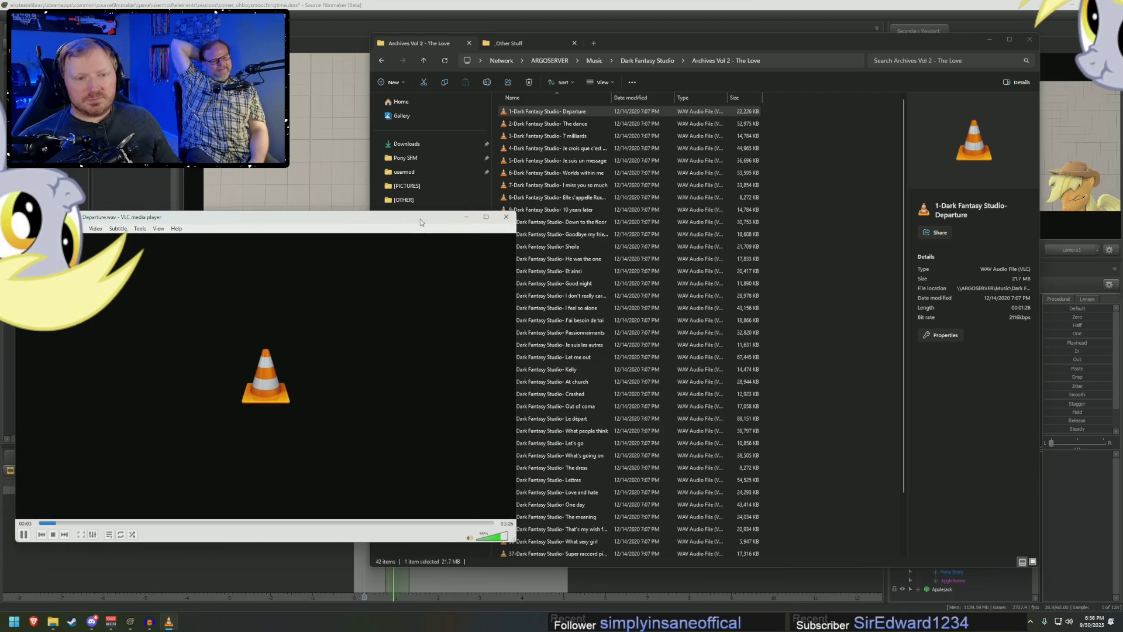
{"action": "left_click_drag", "start_coordinate": [518, 241], "coordinate": [401, 241]}
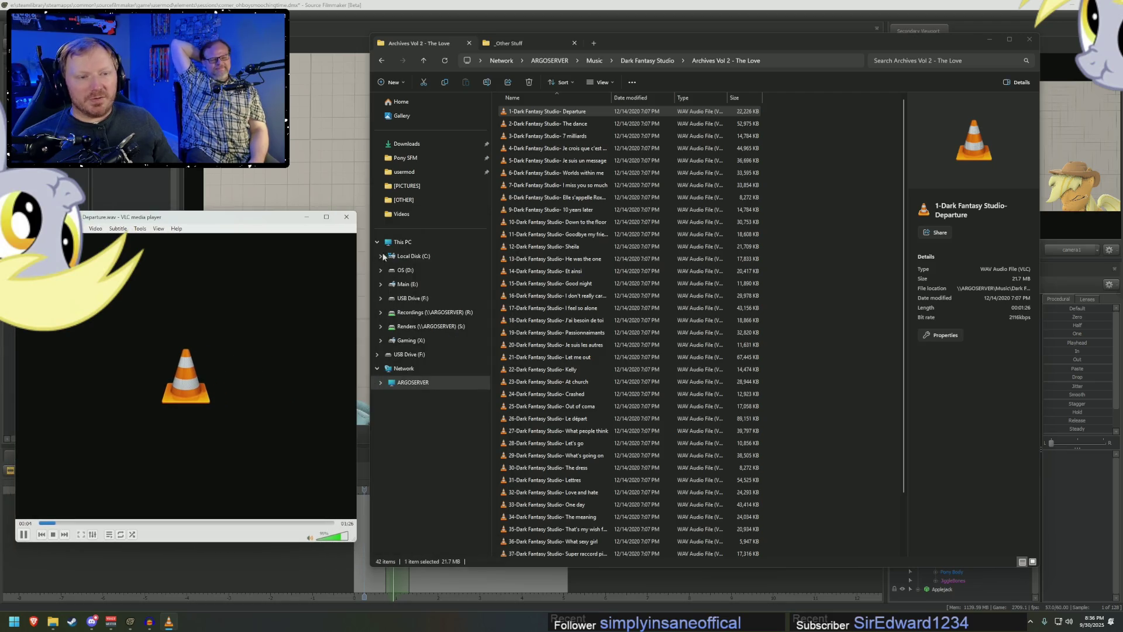
{"action": "double_click", "coordinate": [556, 124]}
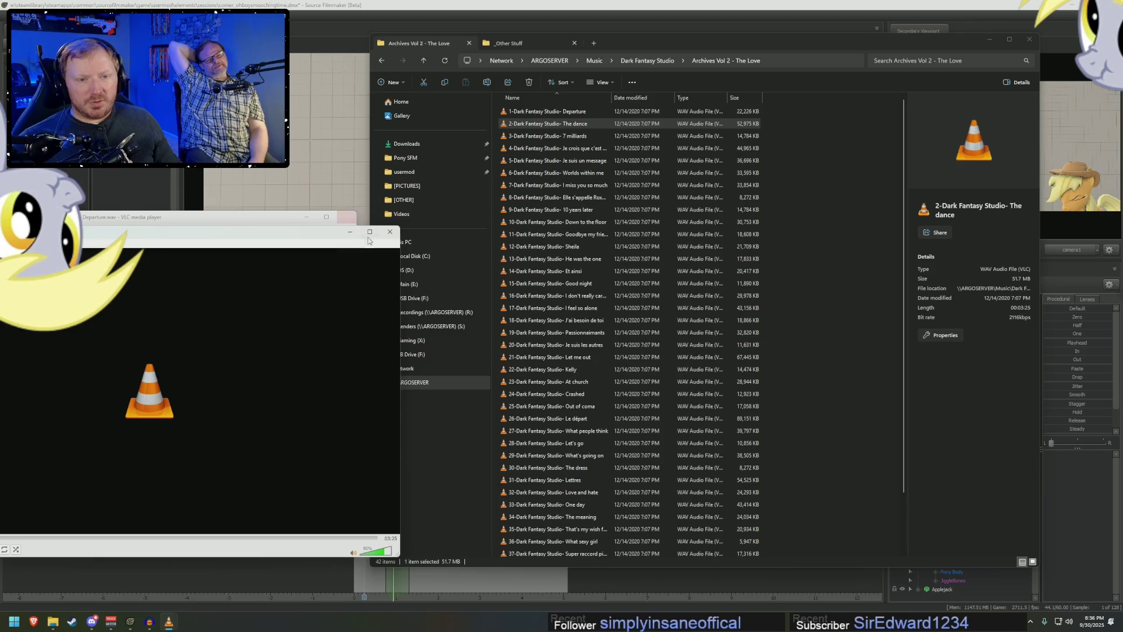
{"action": "left_click", "coordinate": [32, 418]}
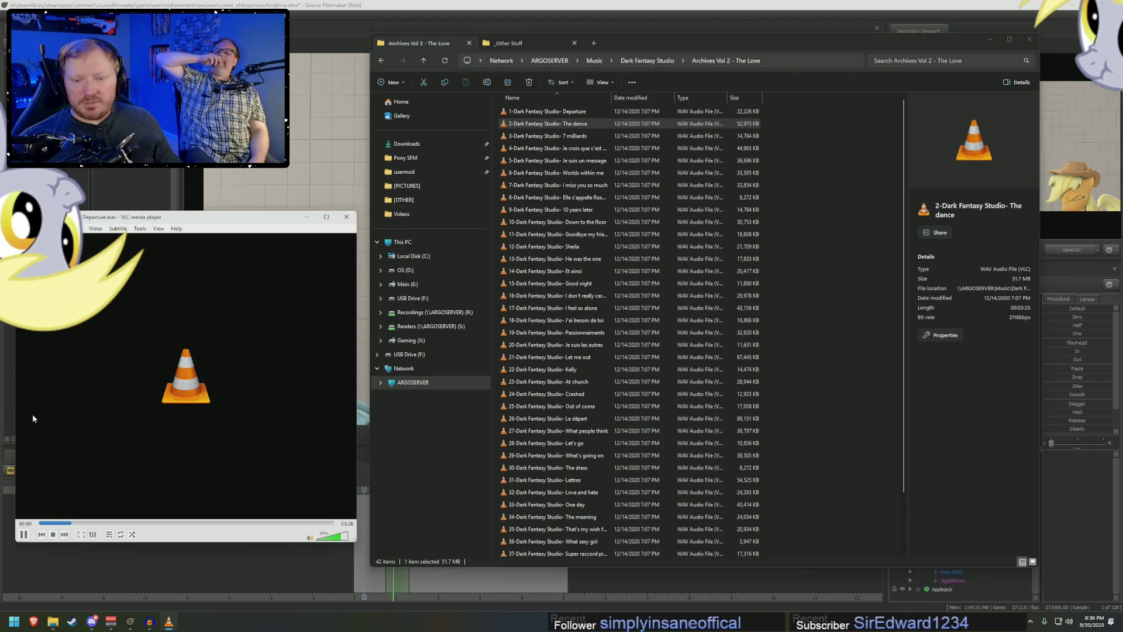
- Pause playback and enable 'Allow only one instance' in VLC's Tools > Preferences, then save
{"action": "left_click", "coordinate": [30, 537]}
{"action": "left_click", "coordinate": [93, 229]}
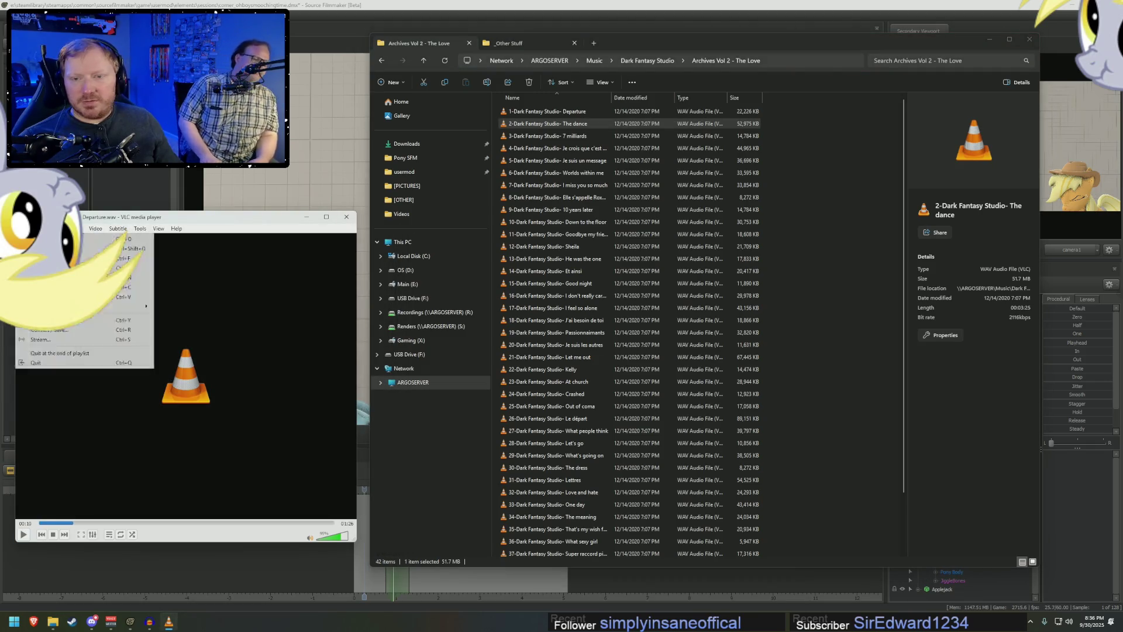
{"action": "left_click", "coordinate": [140, 229]}
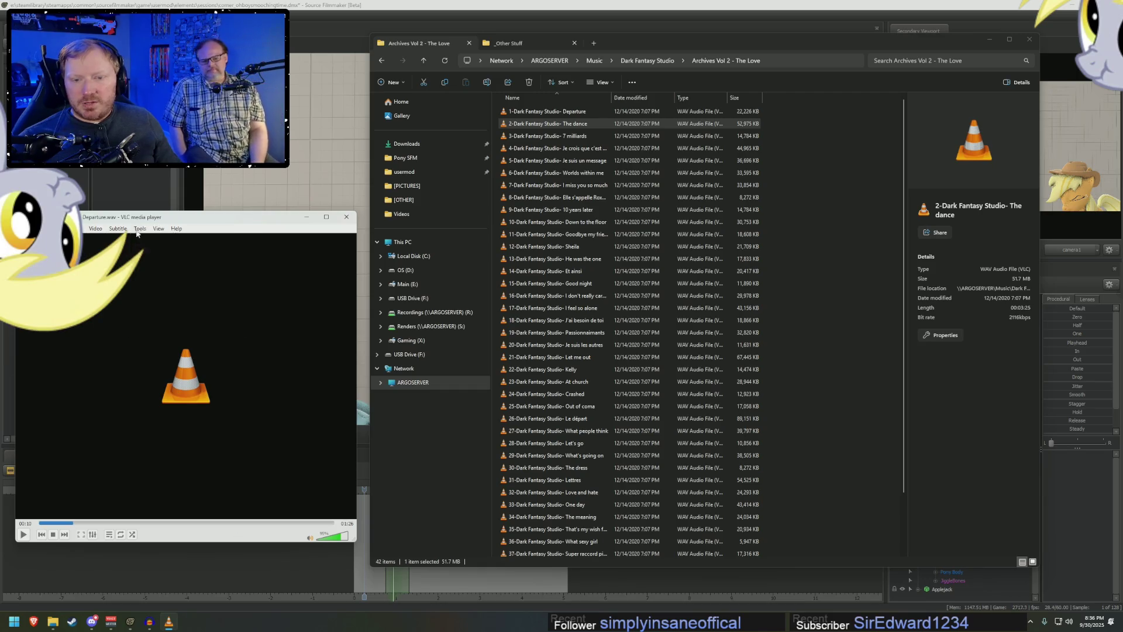
{"action": "left_click", "coordinate": [140, 229]}
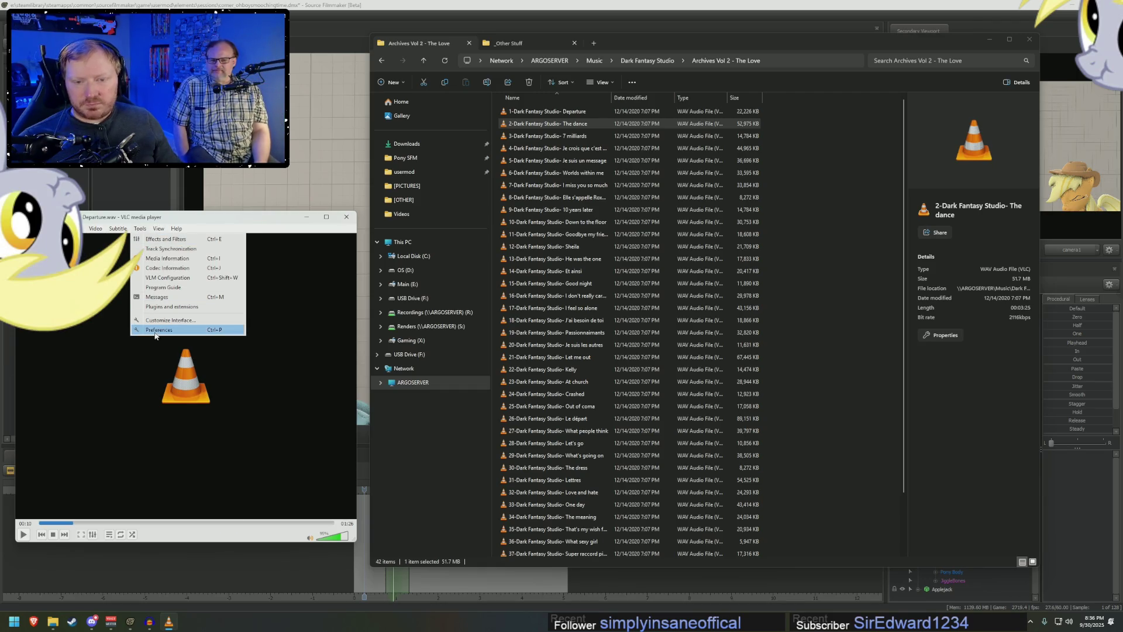
{"action": "left_click", "coordinate": [156, 330]}
{"action": "left_click", "coordinate": [428, 352]}
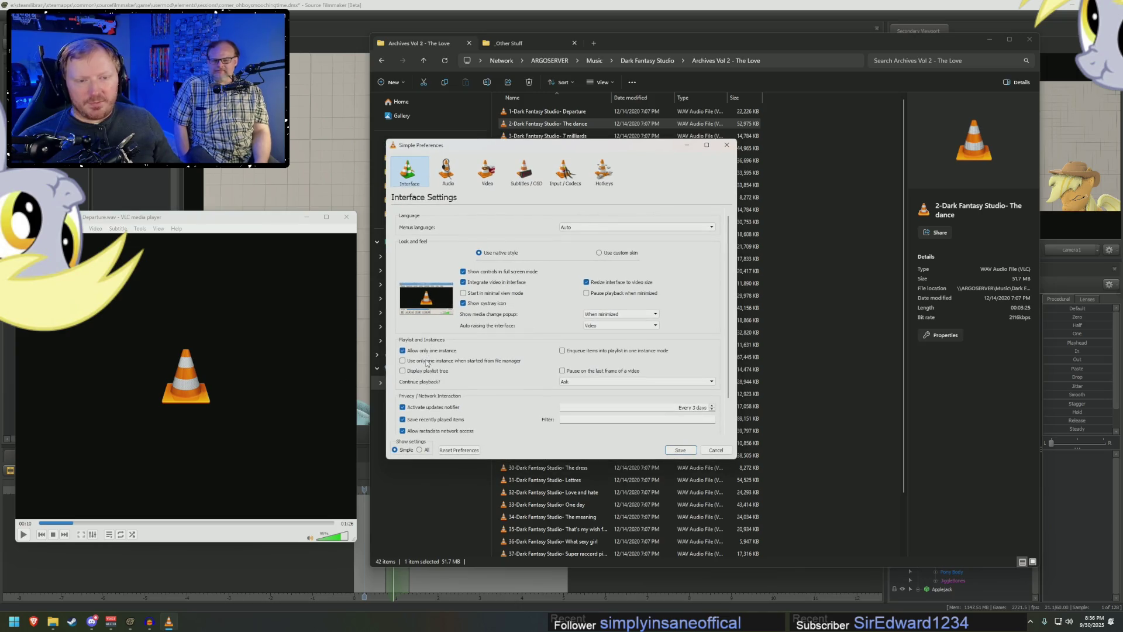
{"action": "left_click", "coordinate": [687, 452]}
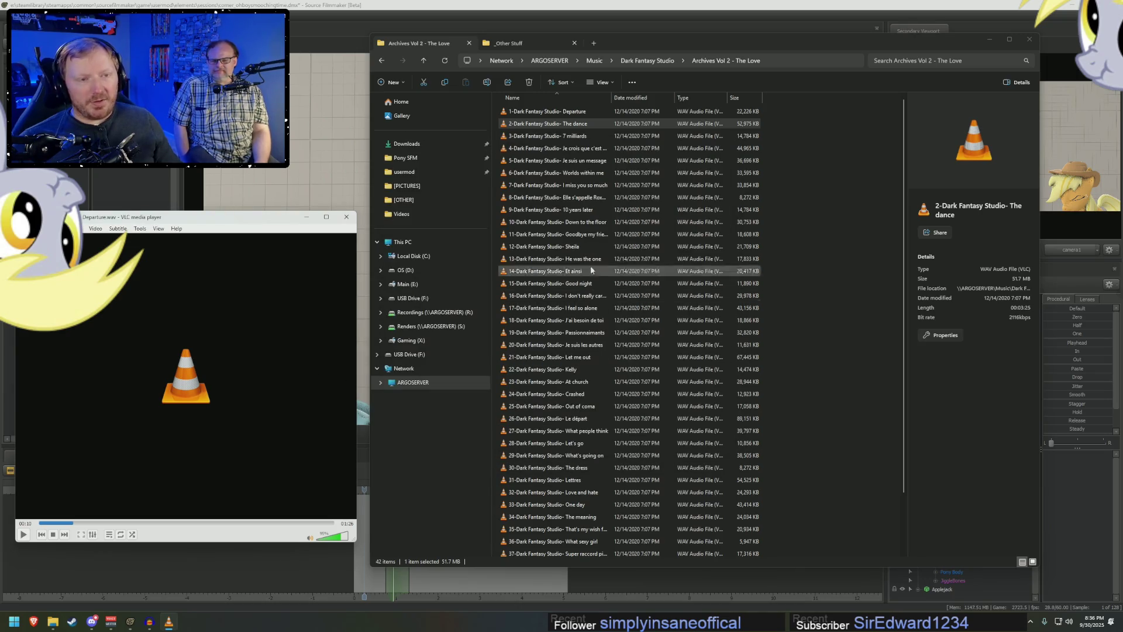
- Replay The dance, check tracks 3, 4, 12 and 13, then open Archives Vol 3 - The Joke
{"action": "double_click", "coordinate": [585, 124]}
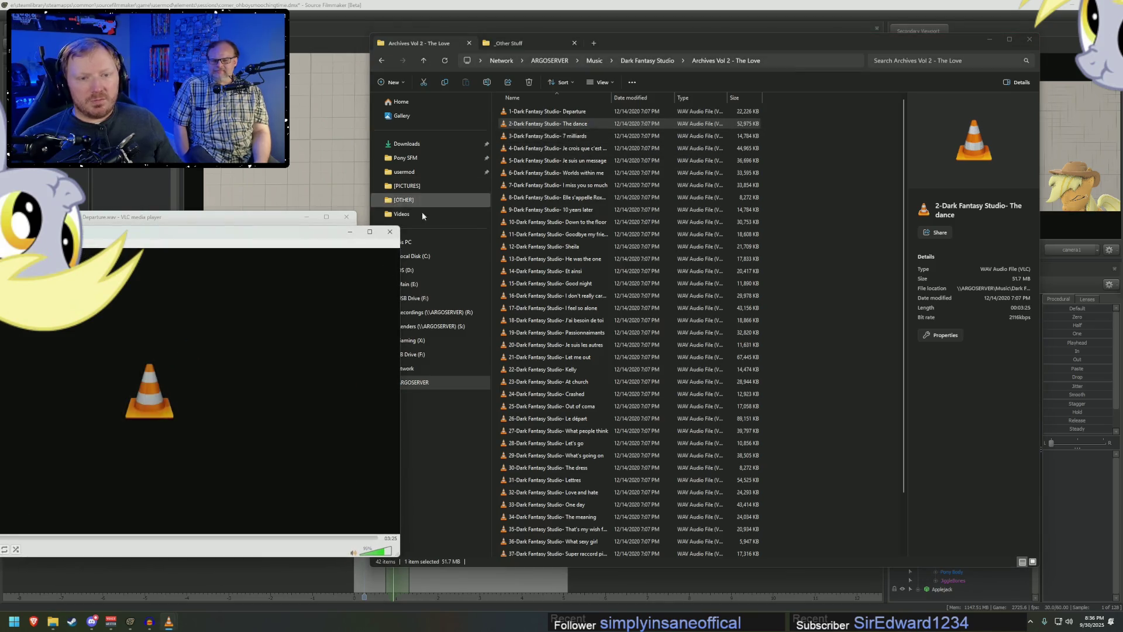
{"action": "left_click", "coordinate": [582, 137]}
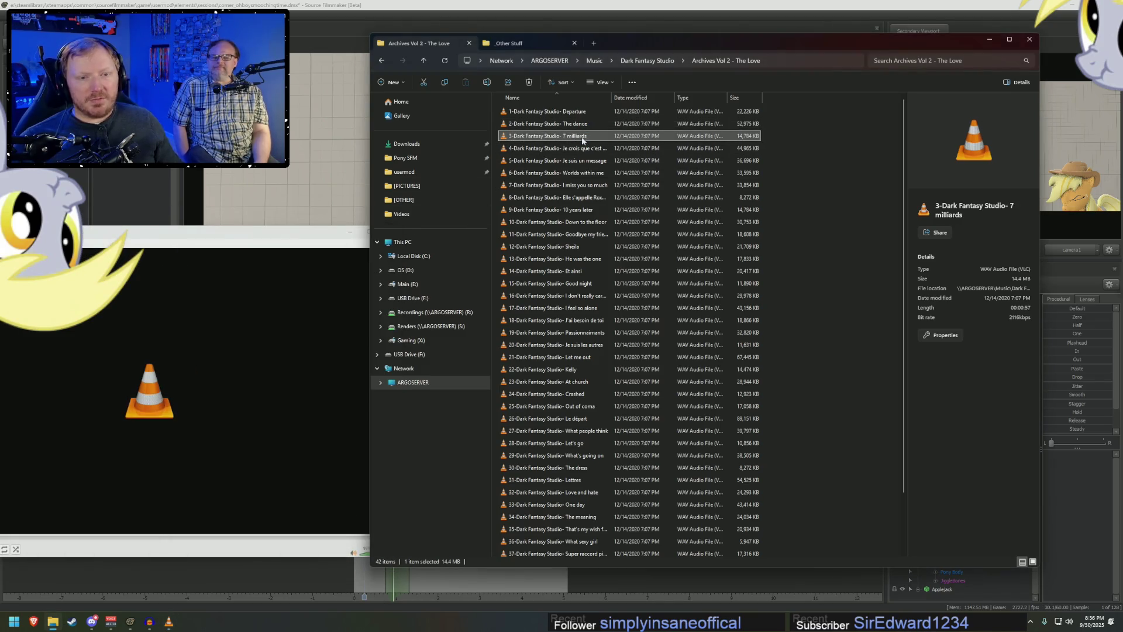
{"action": "left_click", "coordinate": [573, 149]}
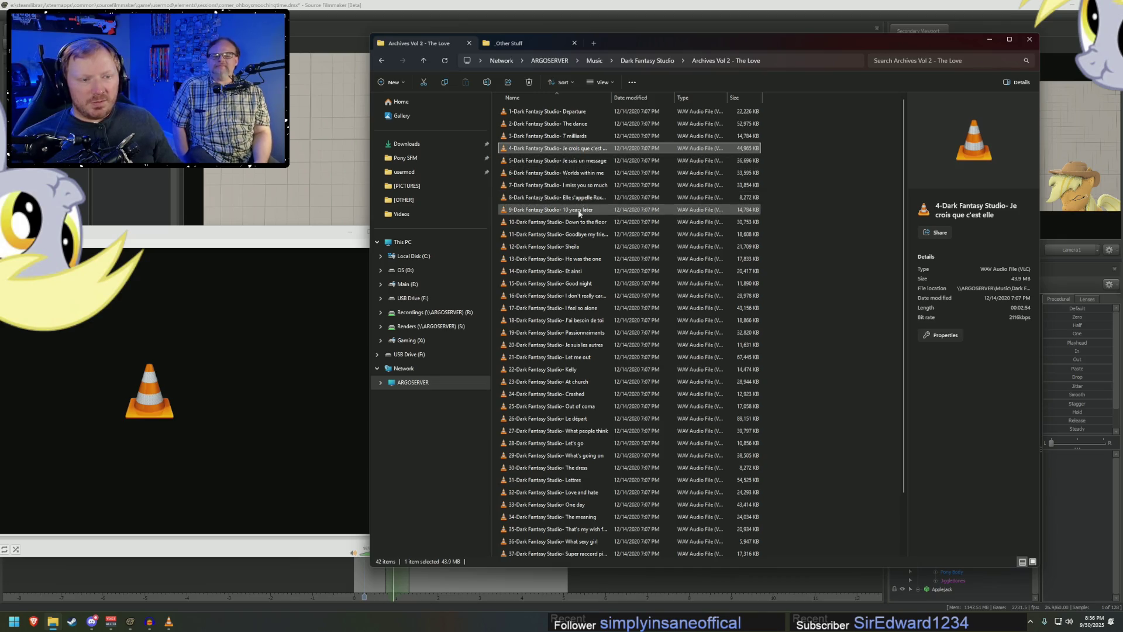
{"action": "left_click", "coordinate": [575, 247]}
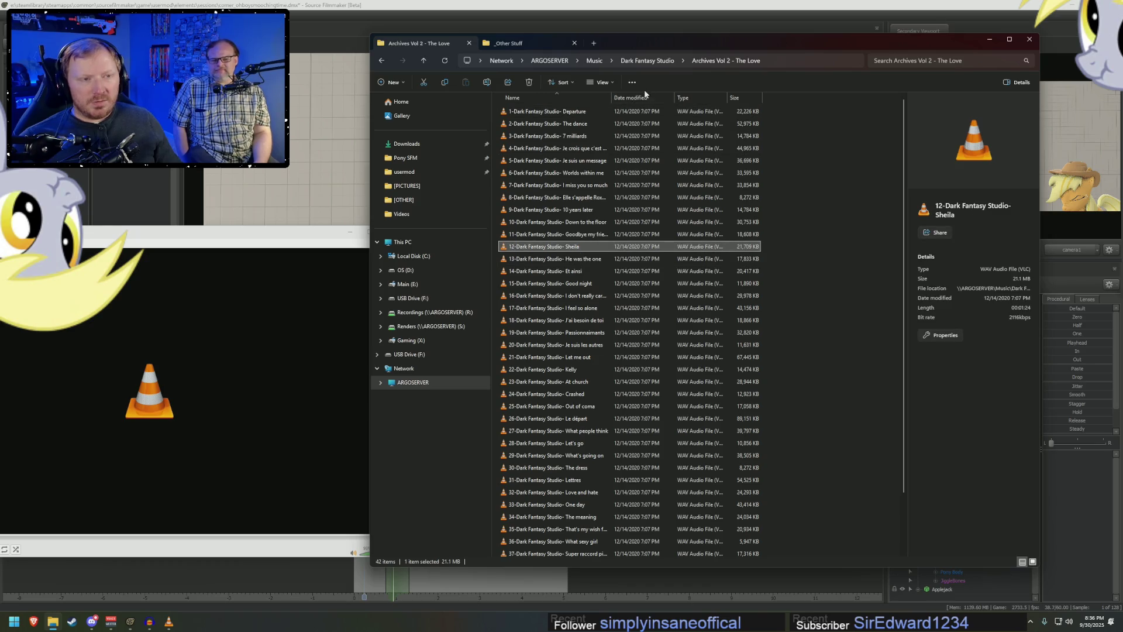
{"action": "left_click", "coordinate": [578, 259]}
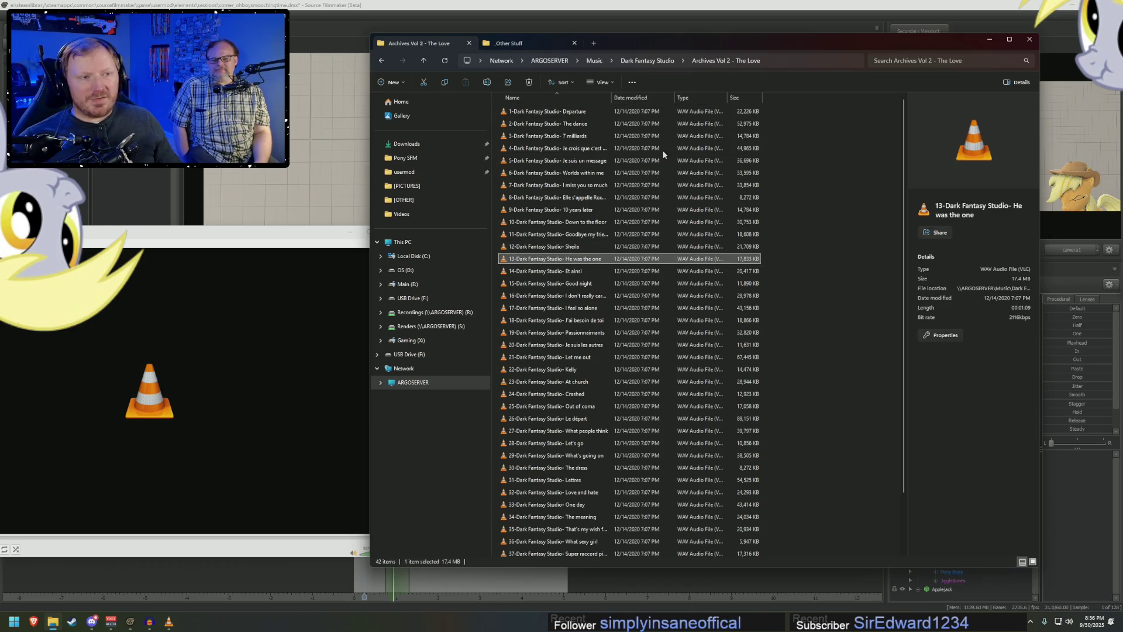
{"action": "left_click", "coordinate": [647, 61]}
{"action": "double_click", "coordinate": [551, 150]}
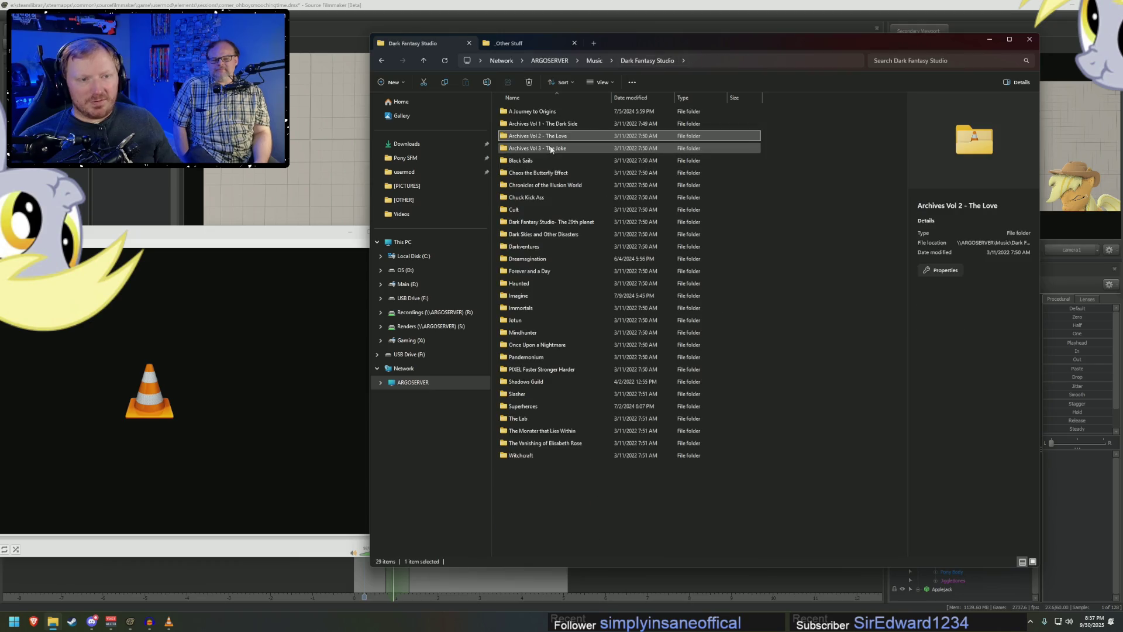
- Check details of The Joke tracks from A fool and his mind through Le rencard
{"action": "left_click", "coordinate": [576, 125]}
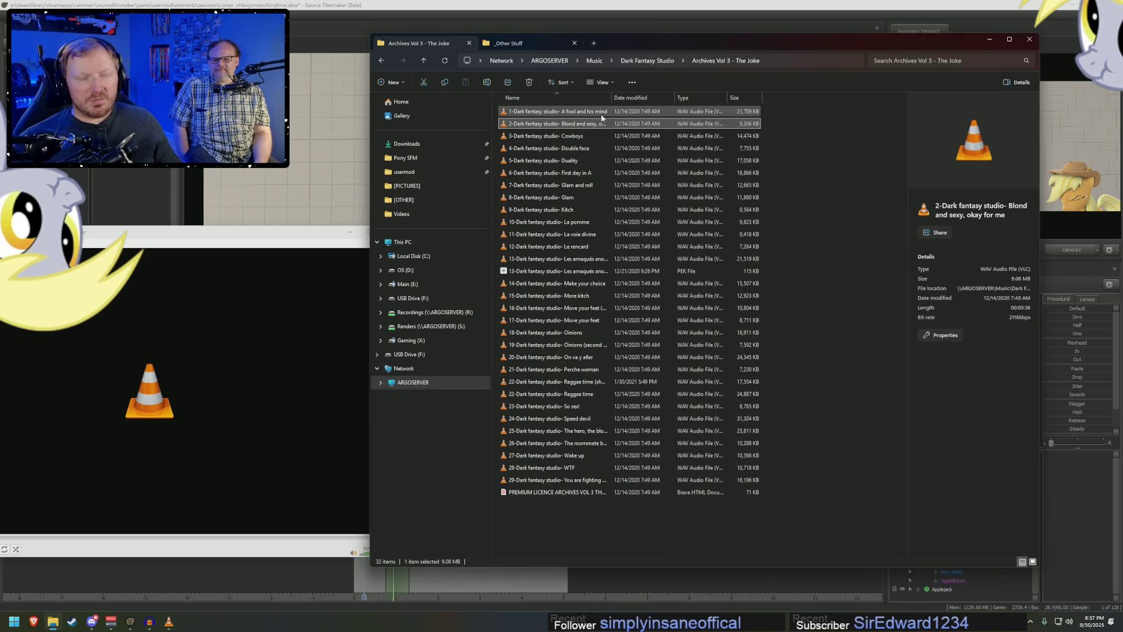
{"action": "left_click", "coordinate": [585, 111]}
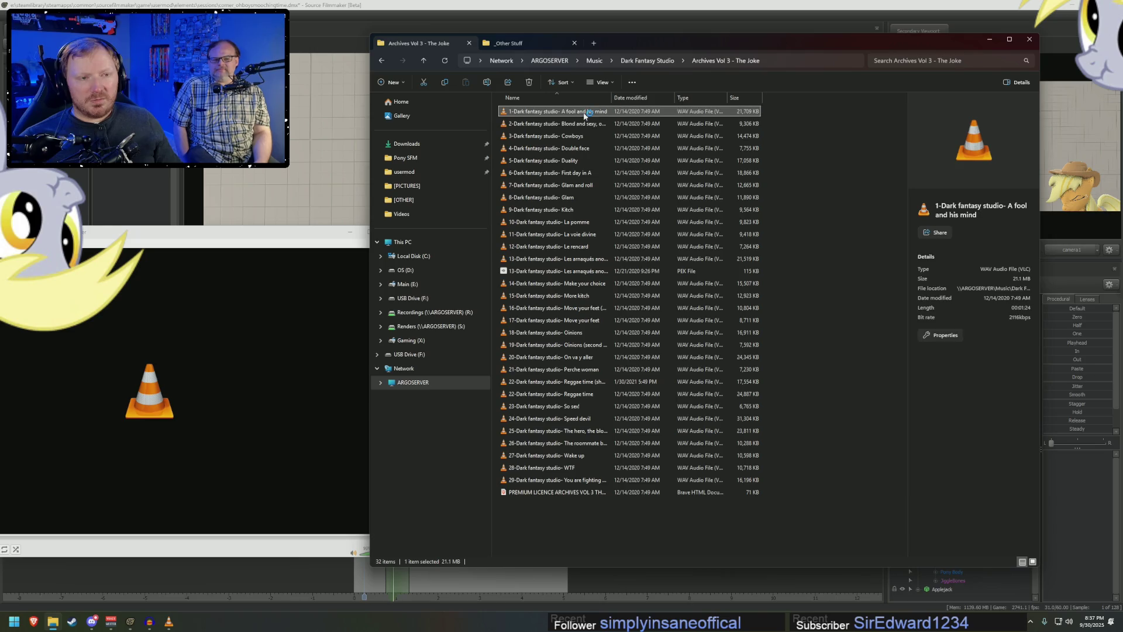
{"action": "left_click", "coordinate": [563, 139]}
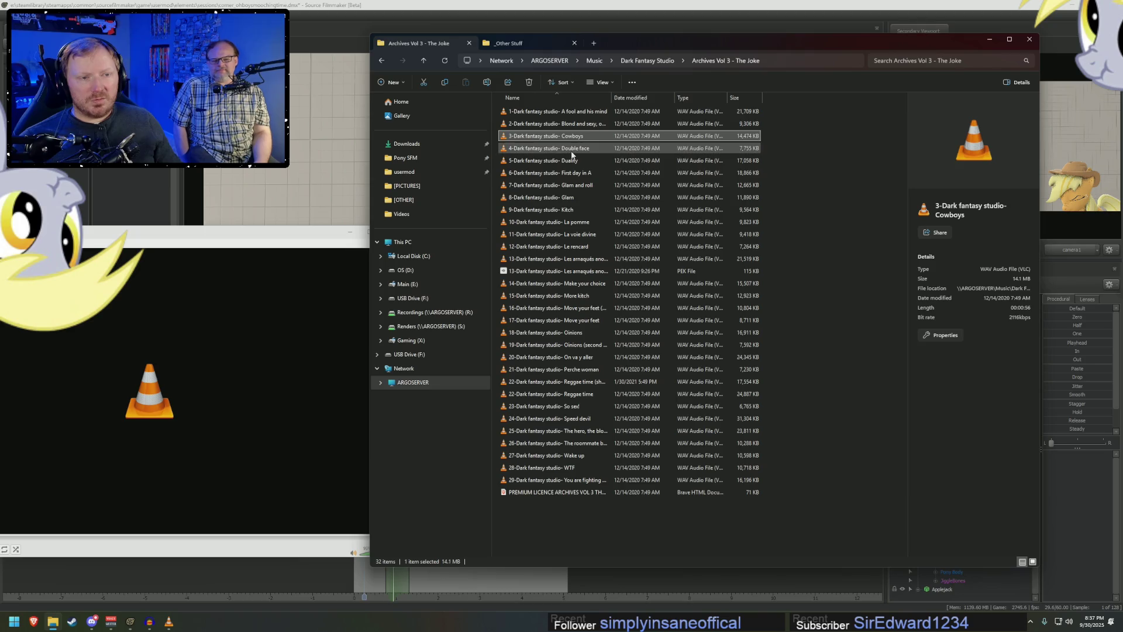
{"action": "left_click", "coordinate": [572, 153]}
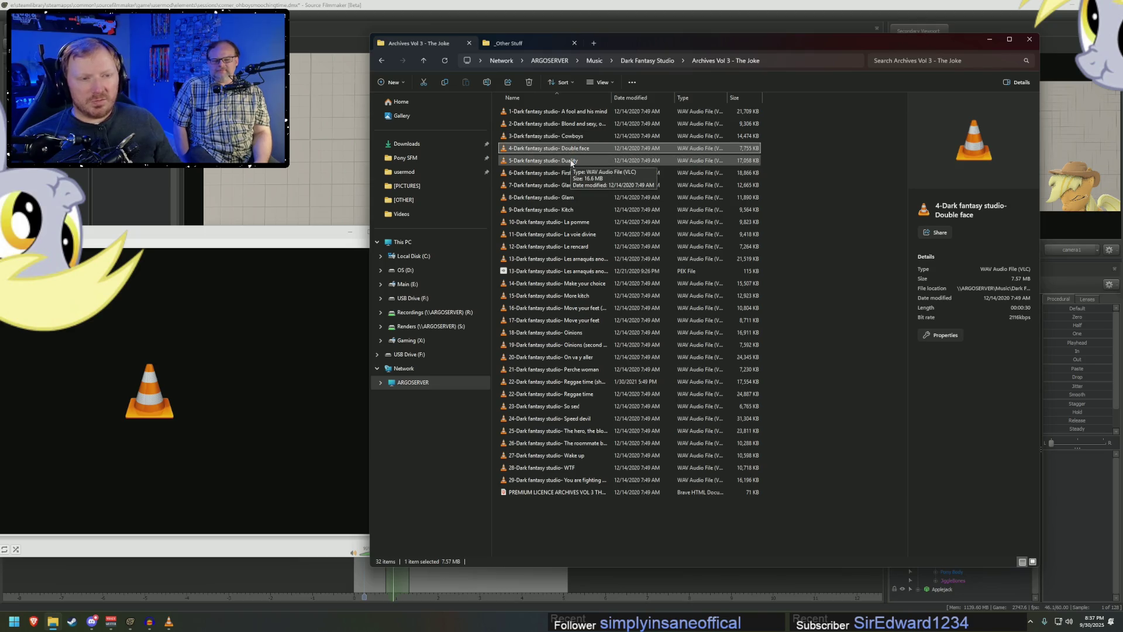
{"action": "left_click", "coordinate": [571, 161]}
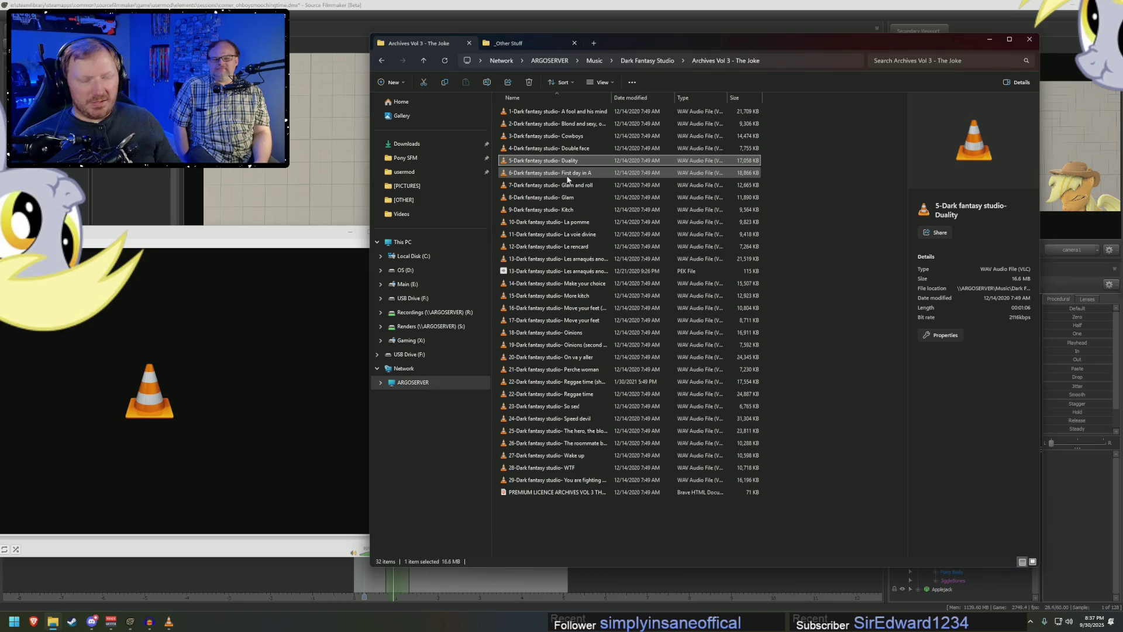
{"action": "left_click", "coordinate": [567, 176]}
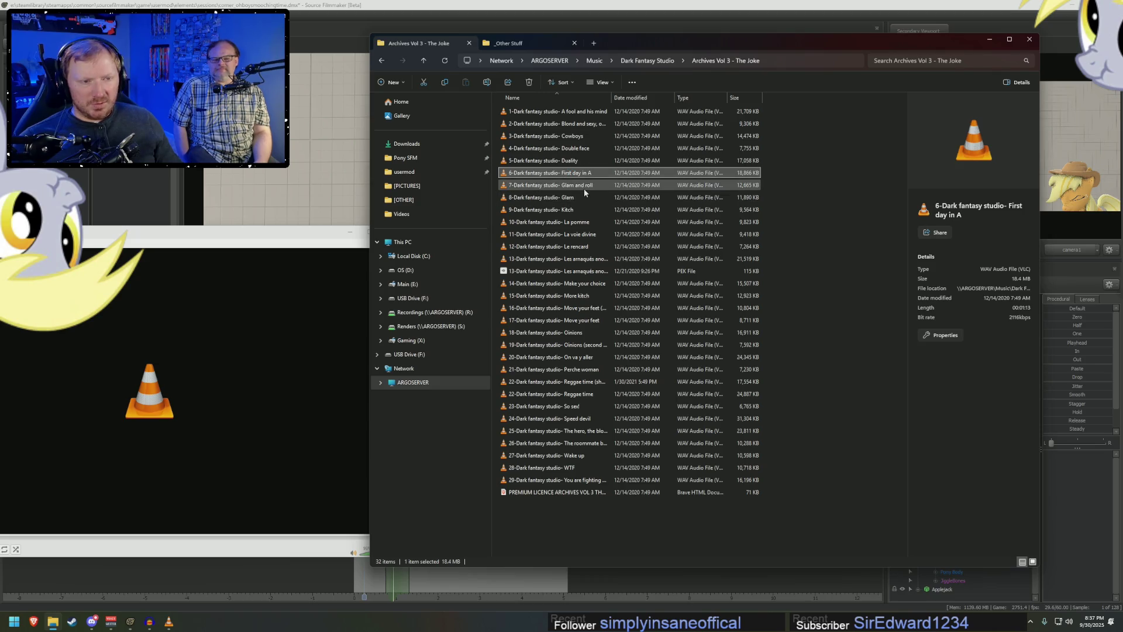
{"action": "left_click", "coordinate": [585, 186]}
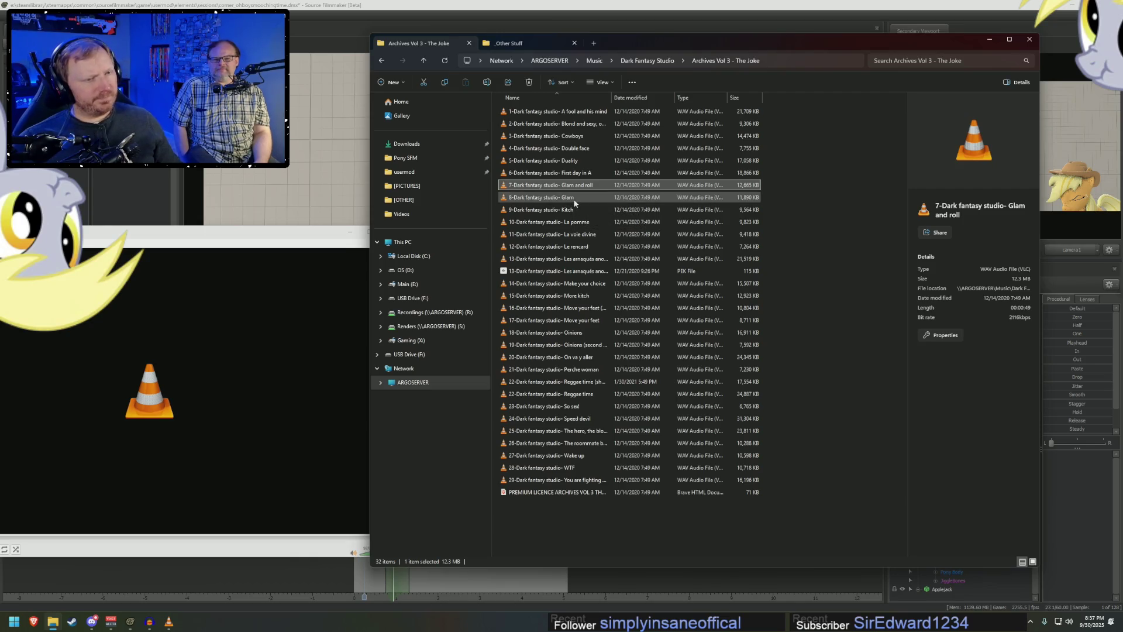
{"action": "left_click", "coordinate": [575, 211]}
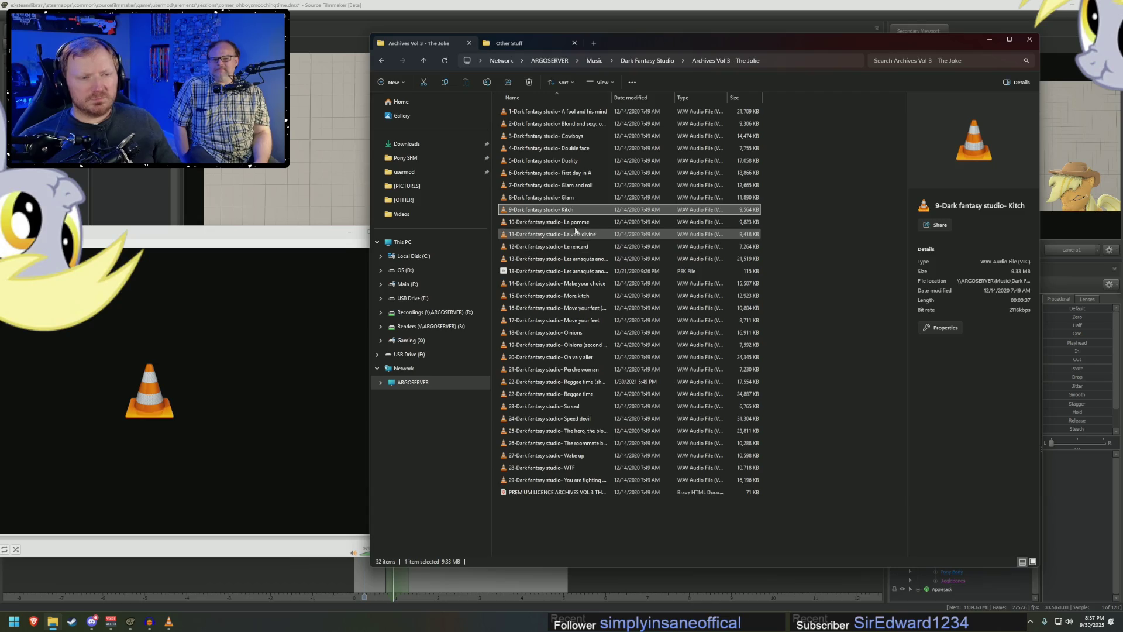
{"action": "left_click", "coordinate": [574, 225]}
{"action": "left_click", "coordinate": [577, 235]}
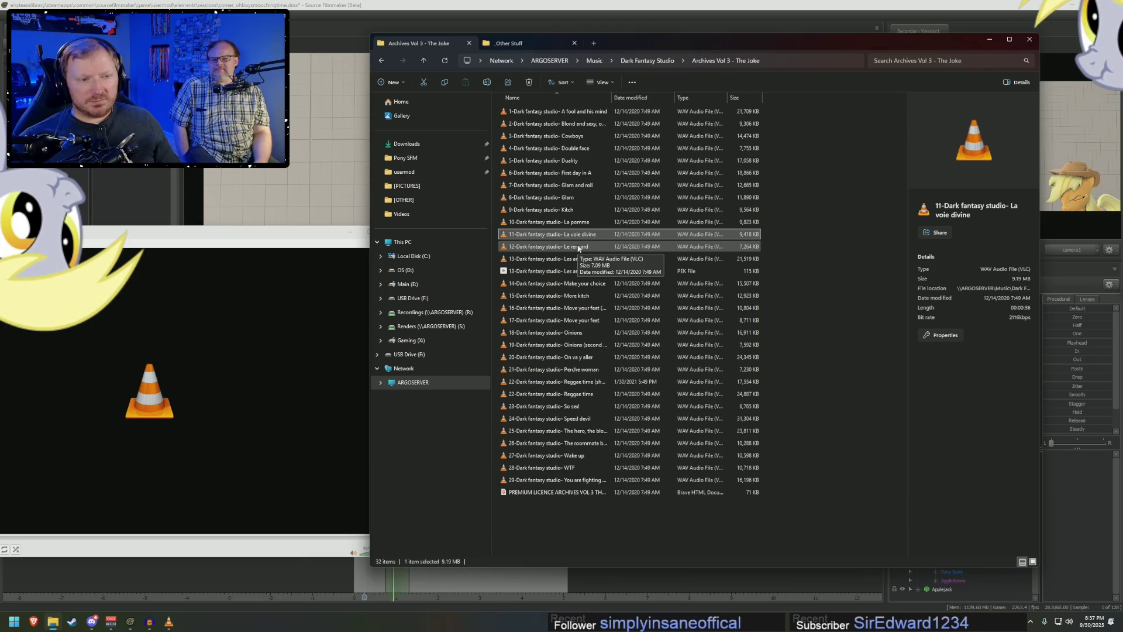
{"action": "left_click", "coordinate": [578, 247]}
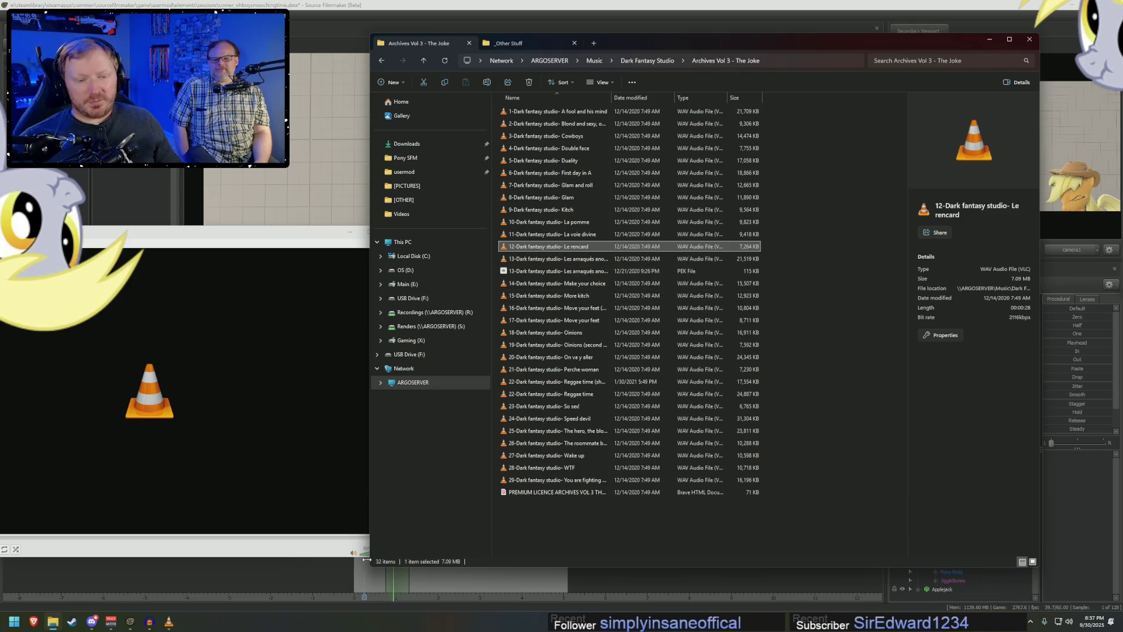
- Move and narrow the VLC window, then play the Make your choice track
{"action": "left_click", "coordinate": [368, 553]}
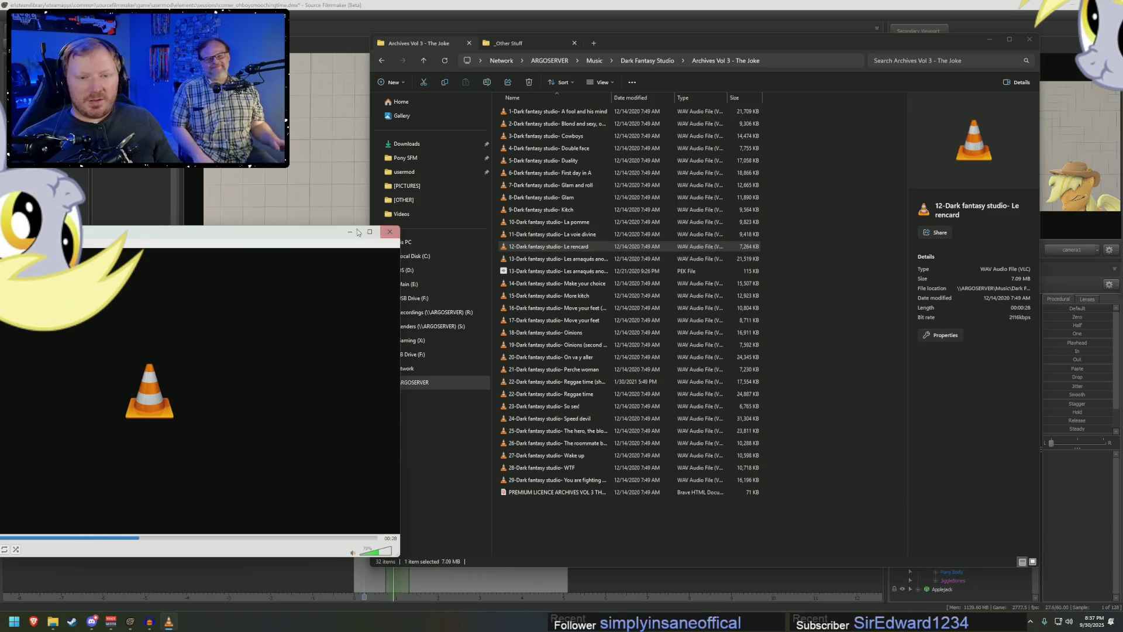
{"action": "mouse_move", "coordinate": [309, 234]}
{"action": "left_mouse_down"}
{"action": "mouse_move", "coordinate": [413, 214]}
{"action": "mouse_move", "coordinate": [438, 194]}
{"action": "mouse_move", "coordinate": [415, 204]}
{"action": "left_mouse_up"}
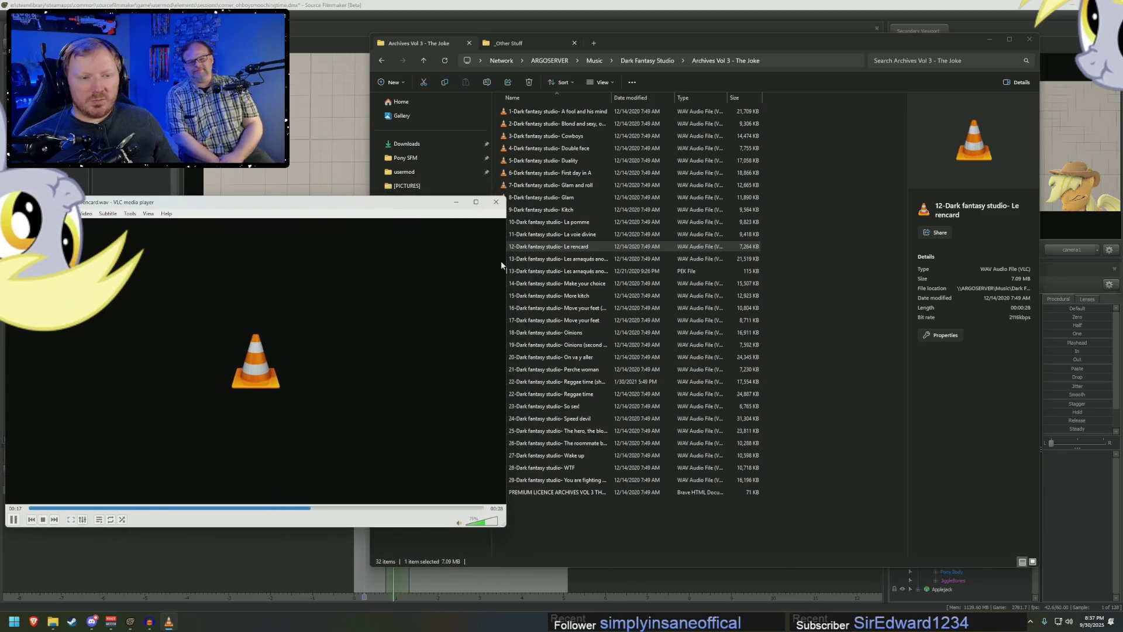
{"action": "left_click_drag", "start_coordinate": [507, 262], "coordinate": [369, 262]}
{"action": "left_click", "coordinate": [569, 261]}
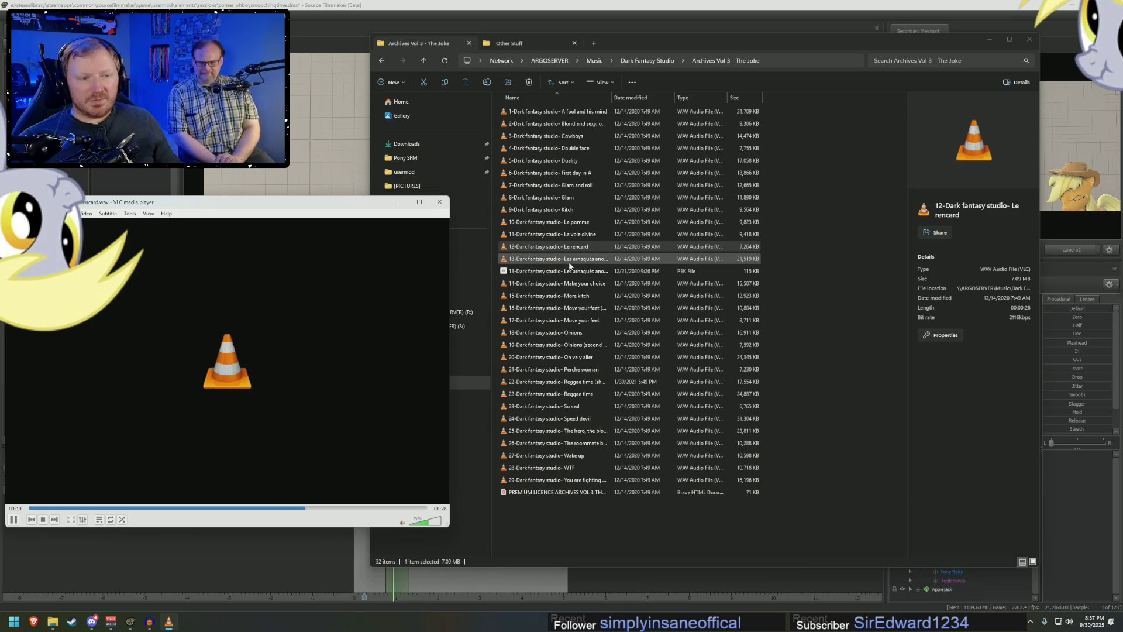
{"action": "double_click", "coordinate": [565, 284]}
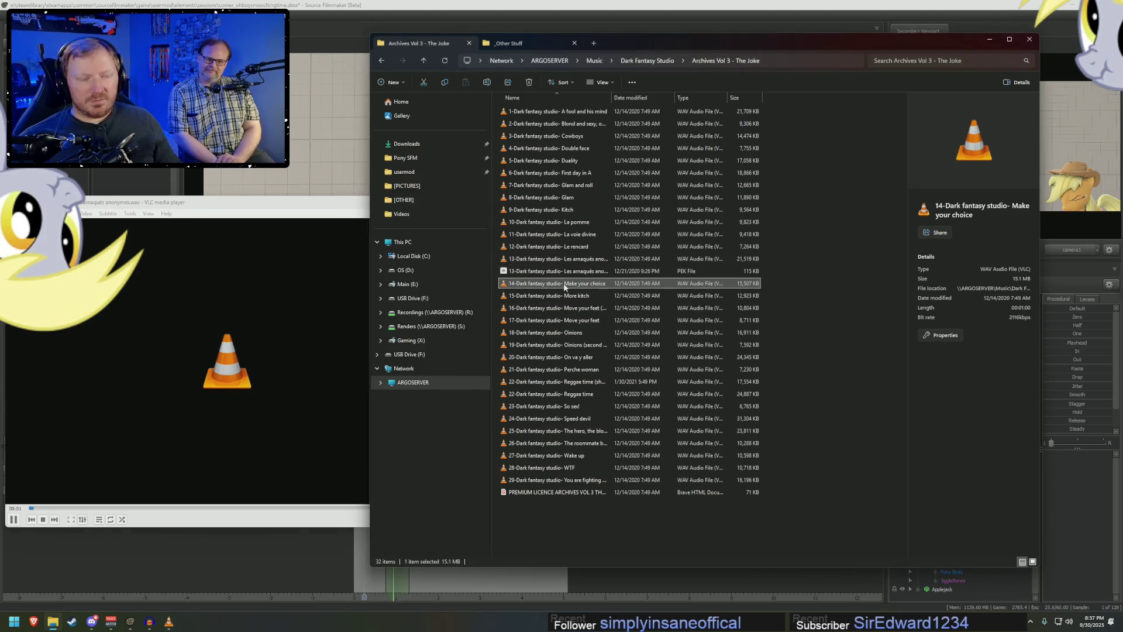
- Preview More kitch, Move your feet, Oinions, On va y aller, Perche woman and So sex! in VLC
{"action": "double_click", "coordinate": [565, 296]}
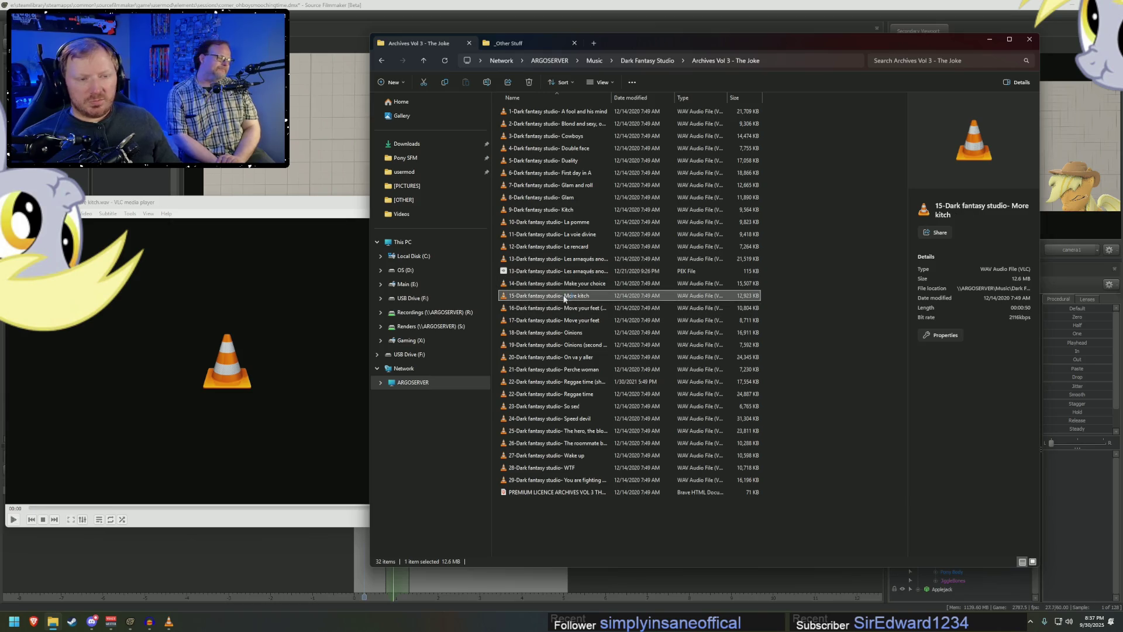
{"action": "double_click", "coordinate": [565, 308]}
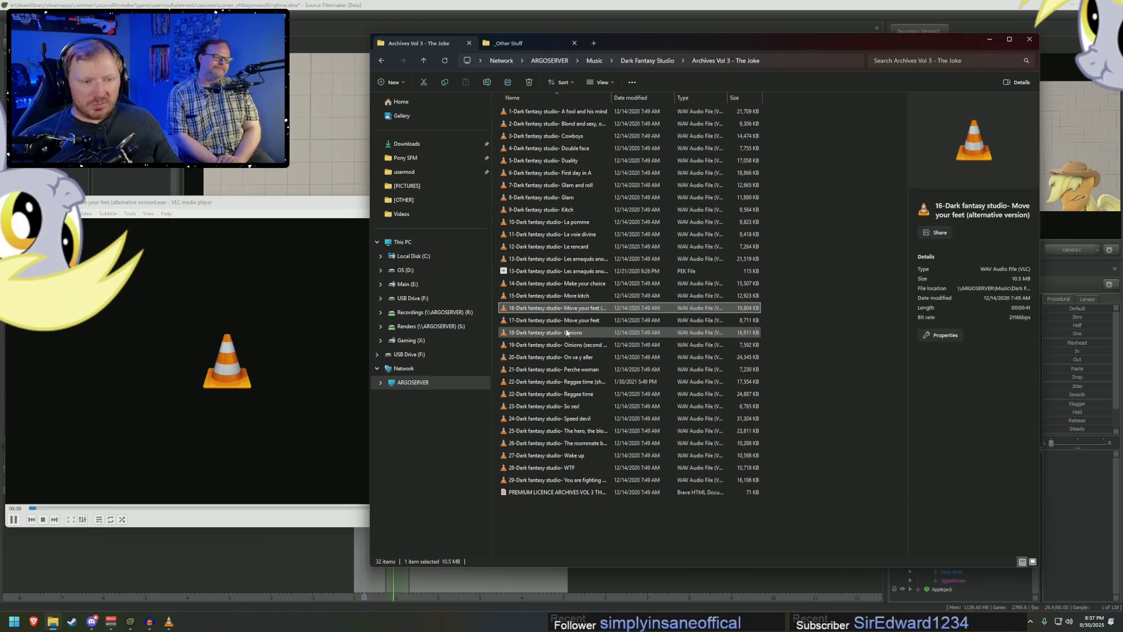
{"action": "double_click", "coordinate": [567, 332]}
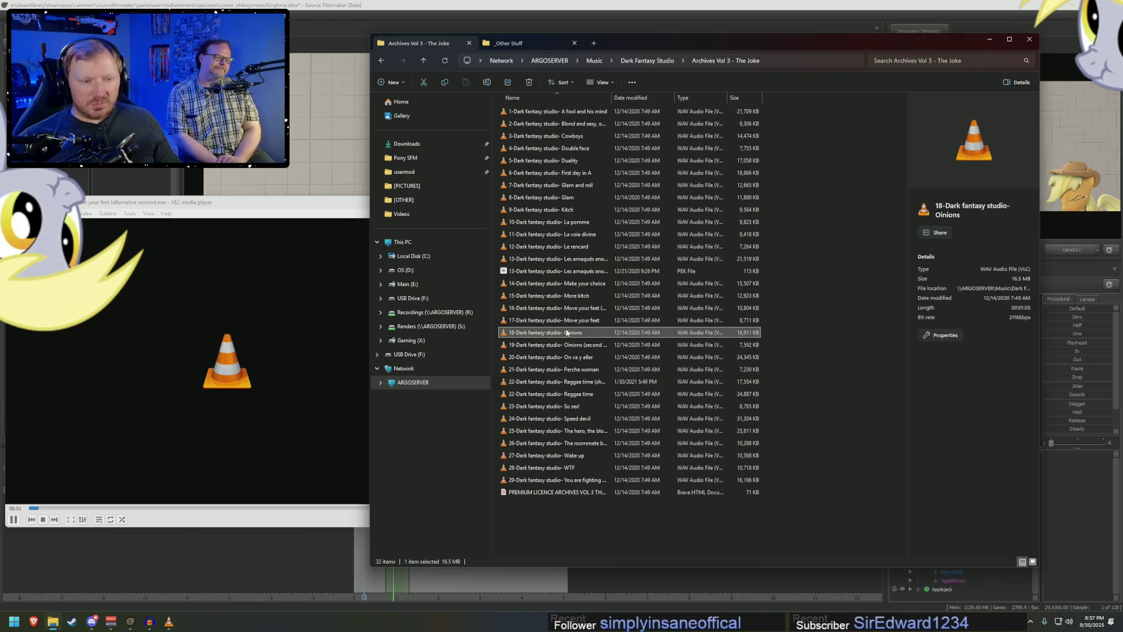
{"action": "double_click", "coordinate": [566, 357]}
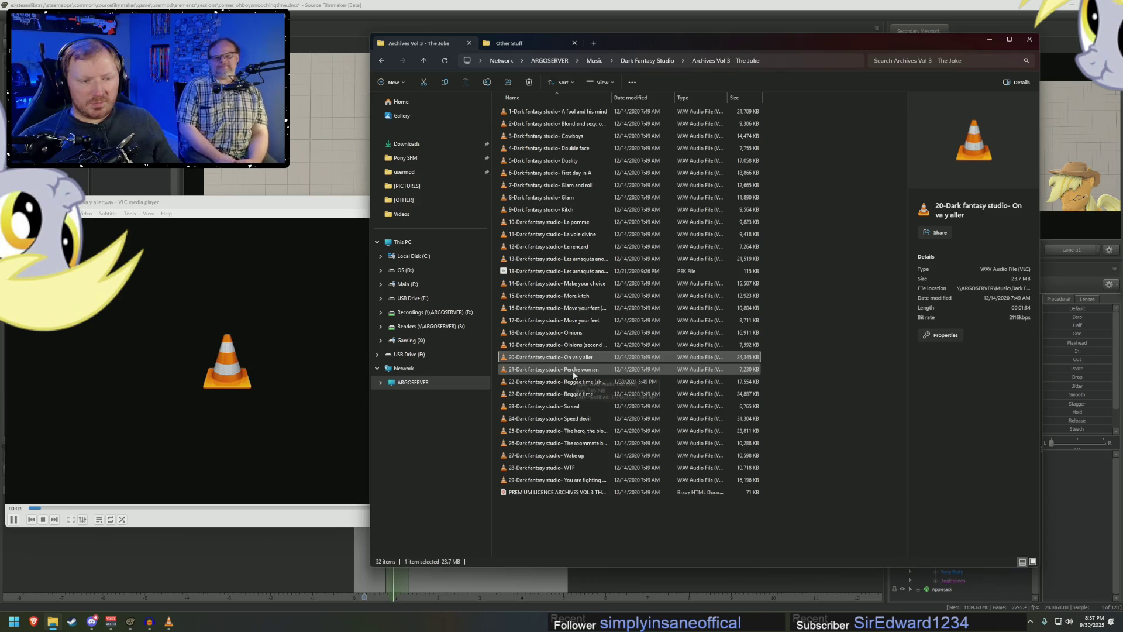
{"action": "double_click", "coordinate": [573, 371]}
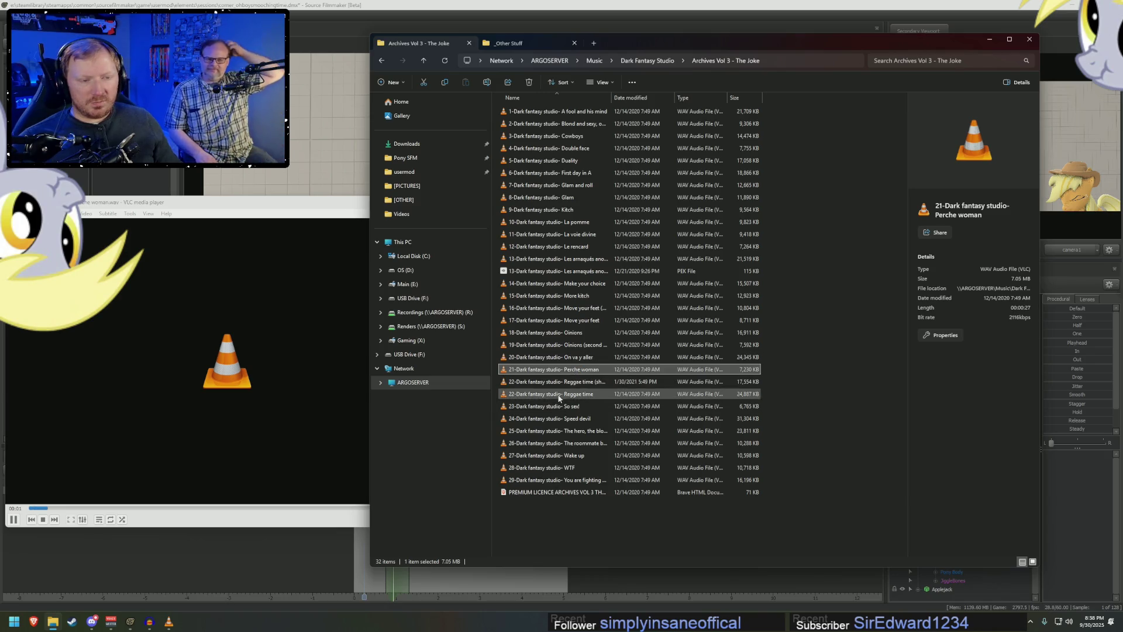
{"action": "double_click", "coordinate": [576, 406]}
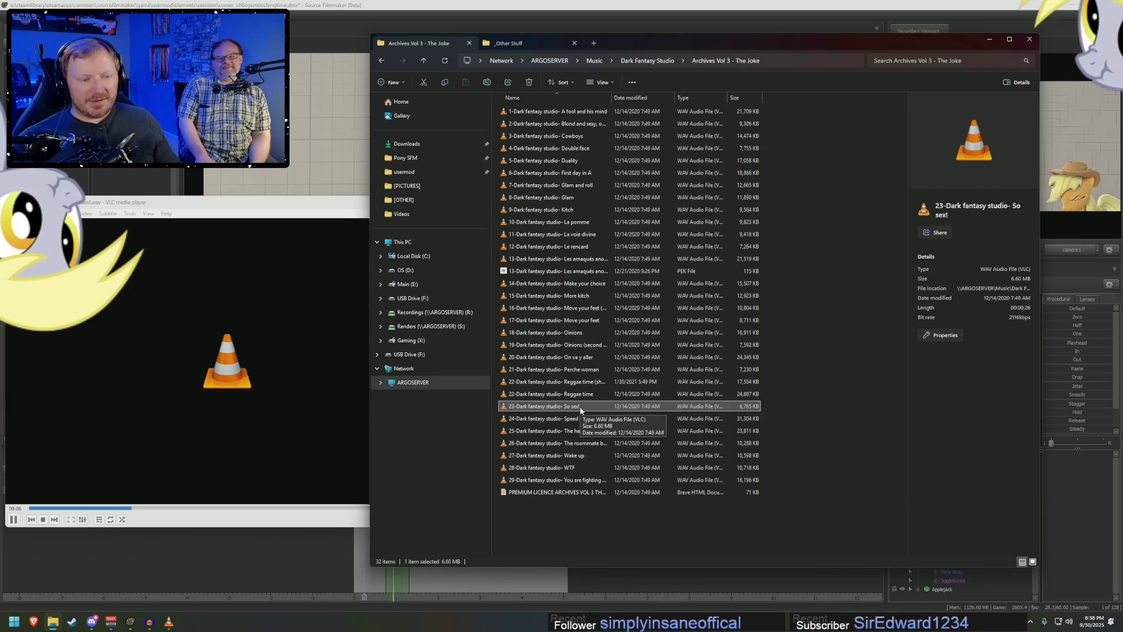
- Preview Speed devil through WTF, then return to the Dark Fantasy Studio folder
{"action": "double_click", "coordinate": [582, 418]}
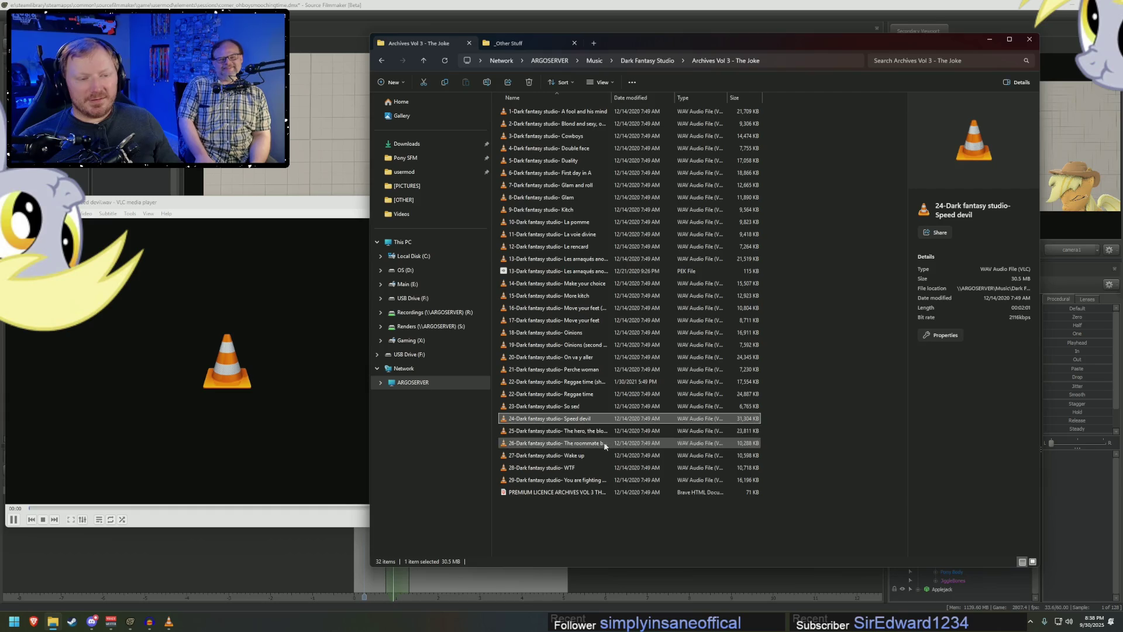
{"action": "double_click", "coordinate": [595, 432]}
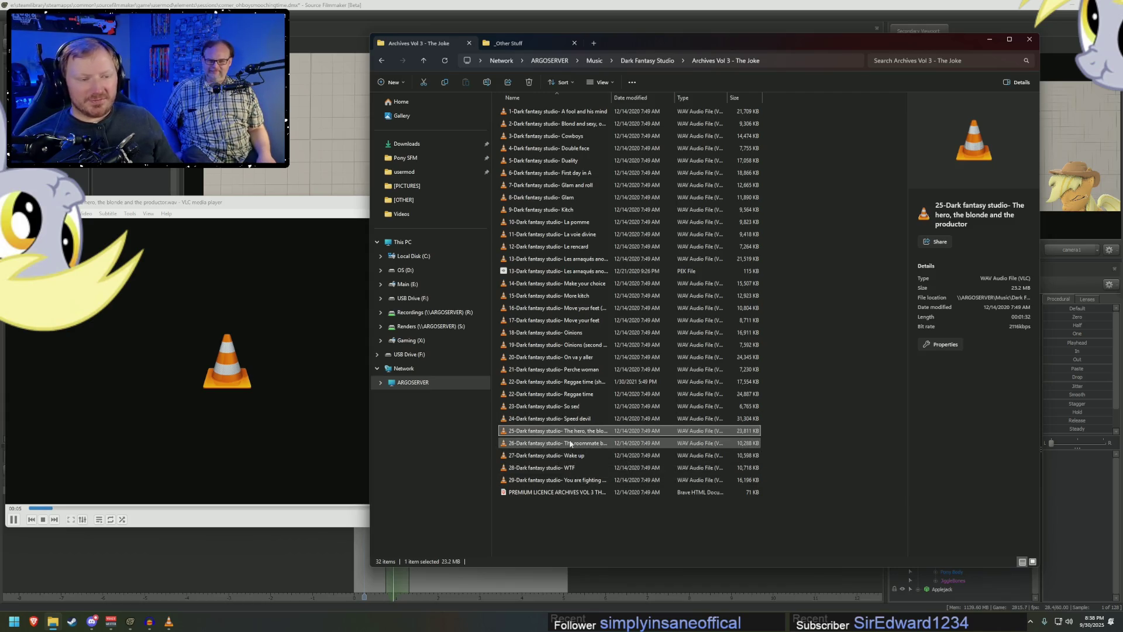
{"action": "double_click", "coordinate": [576, 444]}
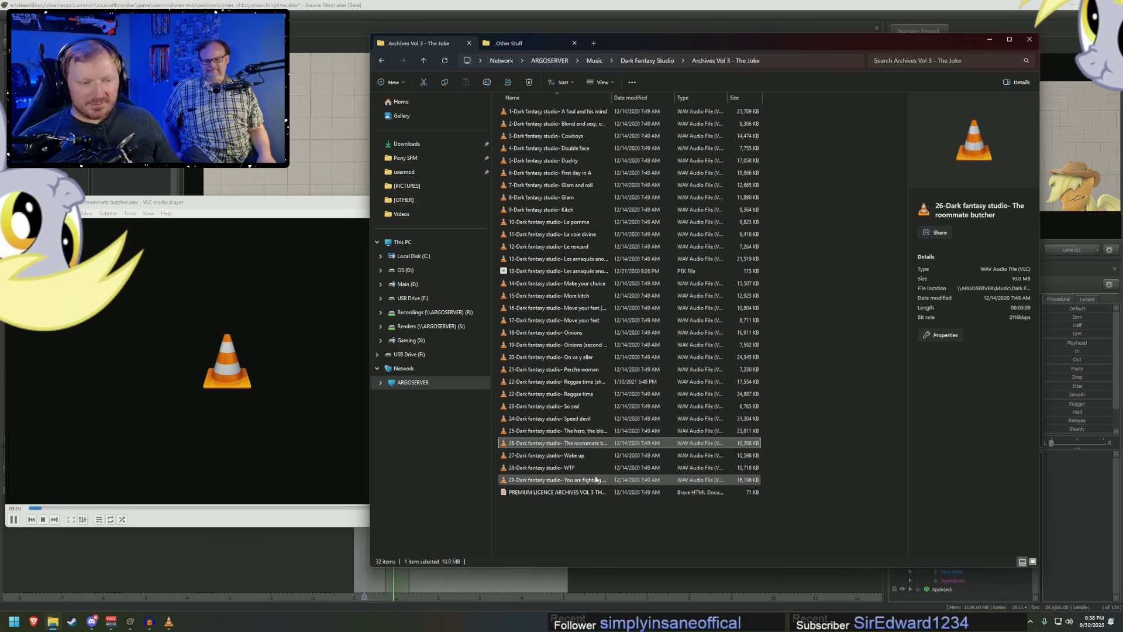
{"action": "double_click", "coordinate": [588, 456]}
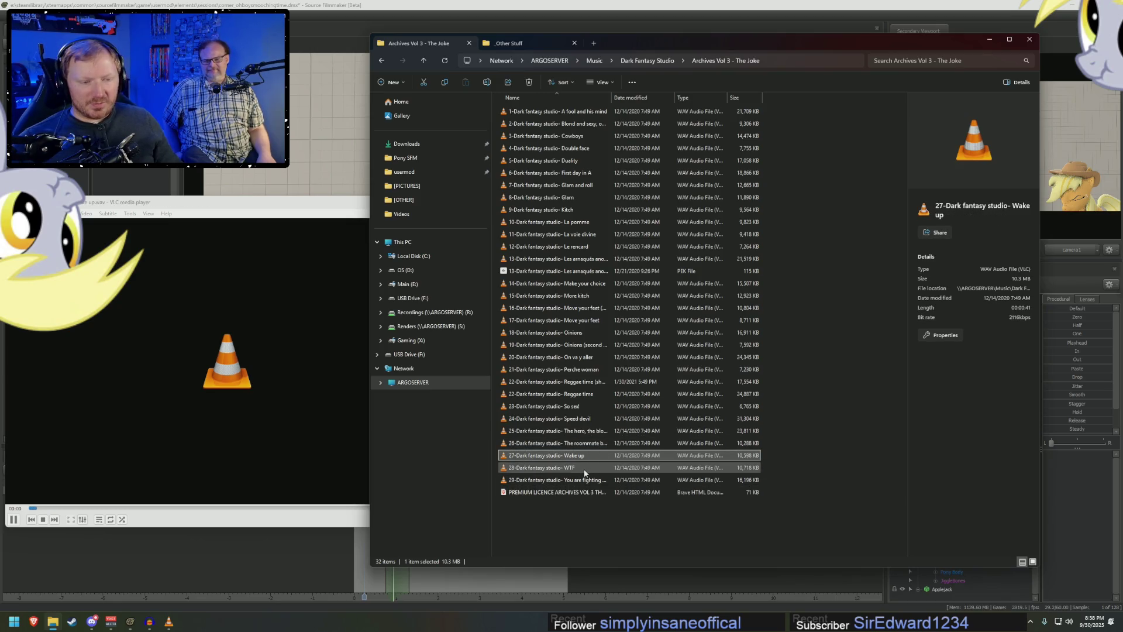
{"action": "double_click", "coordinate": [583, 468]}
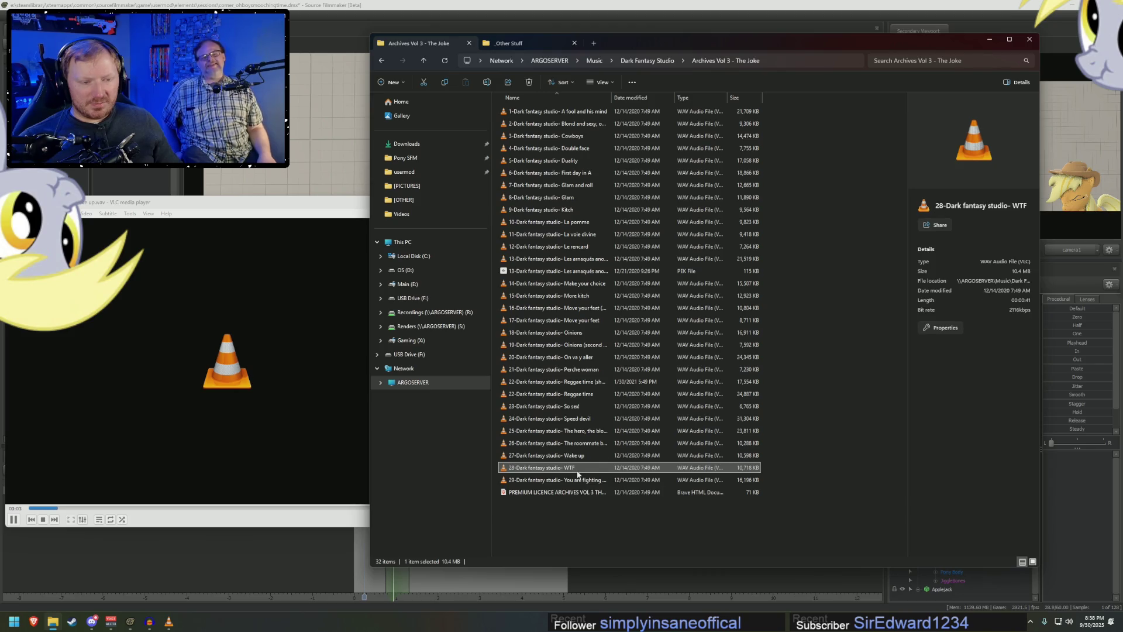
{"action": "left_click", "coordinate": [644, 65]}
{"action": "key", "text": "alt+Up"}
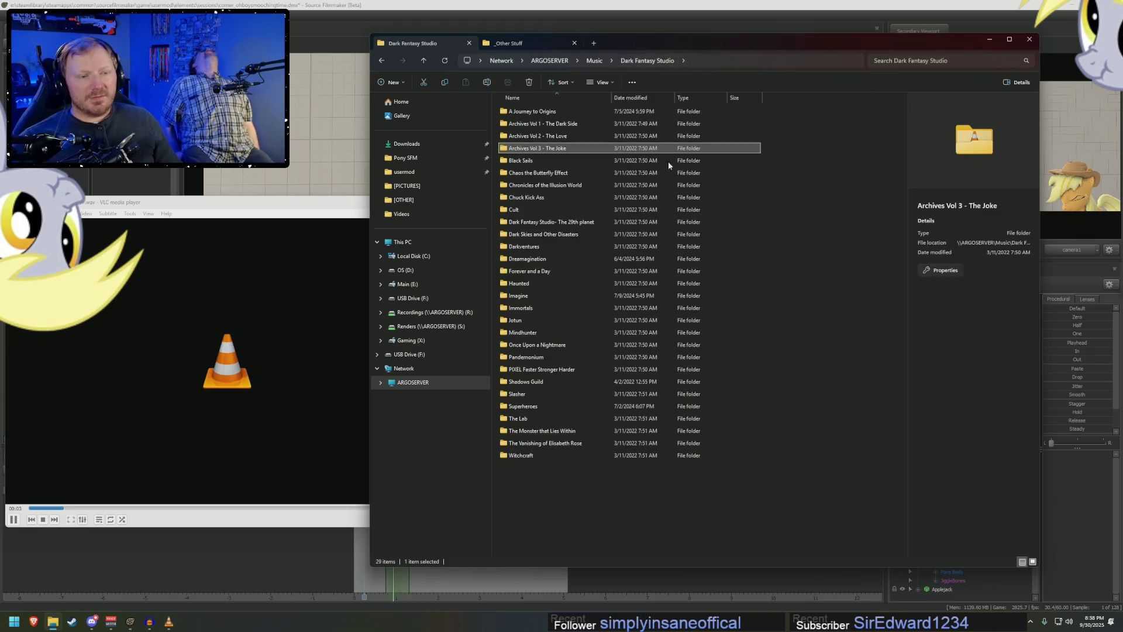
- Open Audio Hero's Comedy Cartoon folder and preview Upbeat-Intro, Totally-Free and Nonsense-and-Fun
{"action": "left_click", "coordinate": [595, 63]}
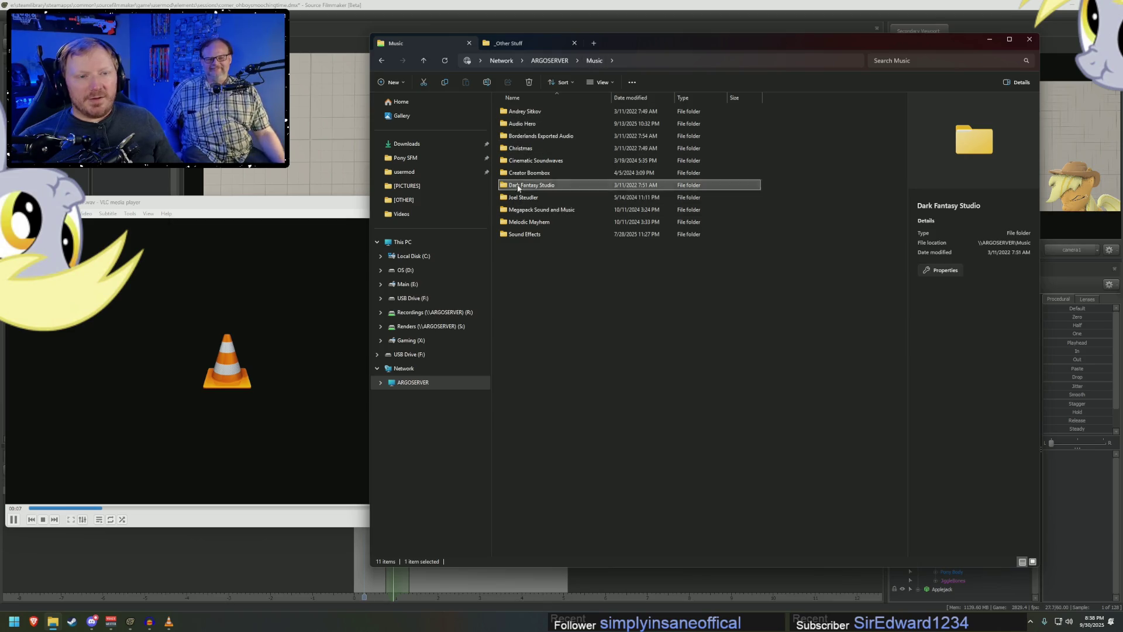
{"action": "double_click", "coordinate": [521, 123]}
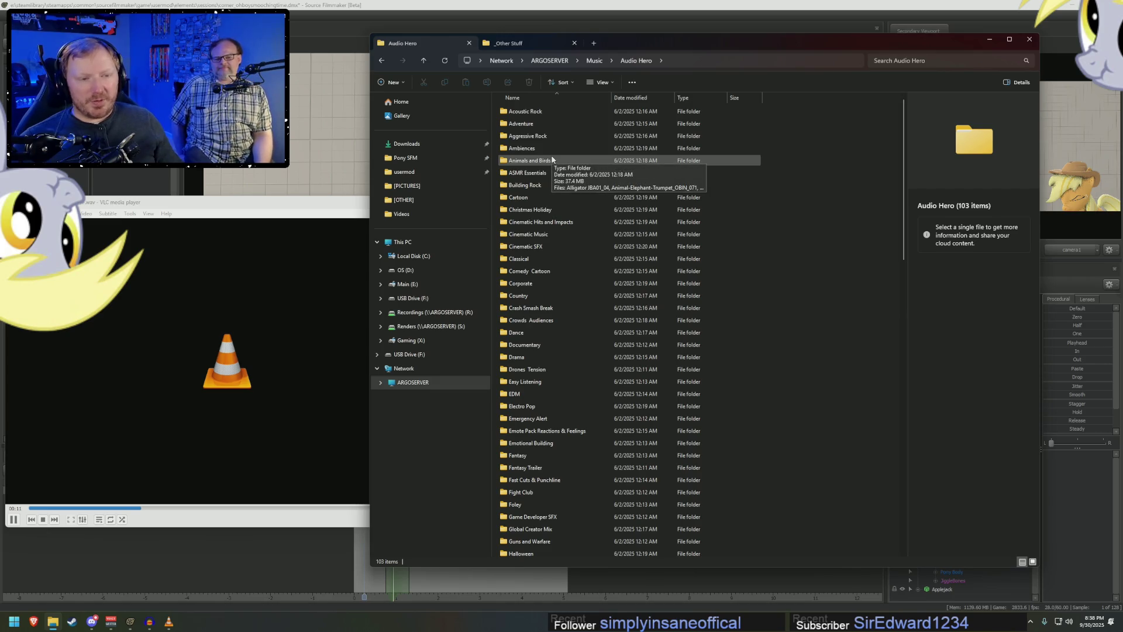
{"action": "double_click", "coordinate": [544, 270]}
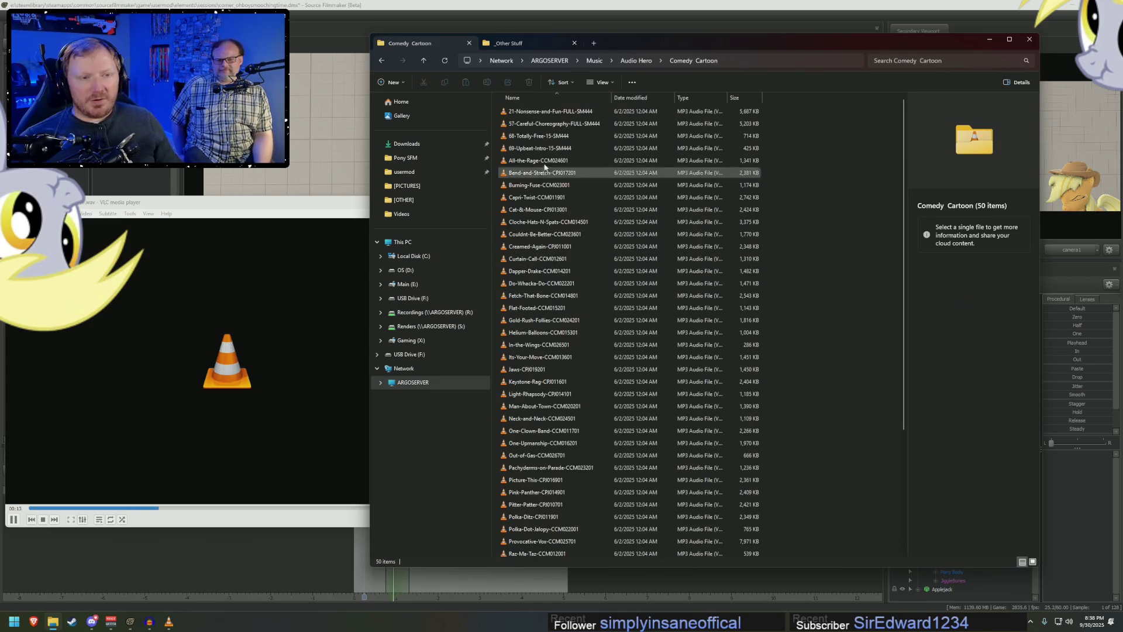
{"action": "double_click", "coordinate": [542, 151]}
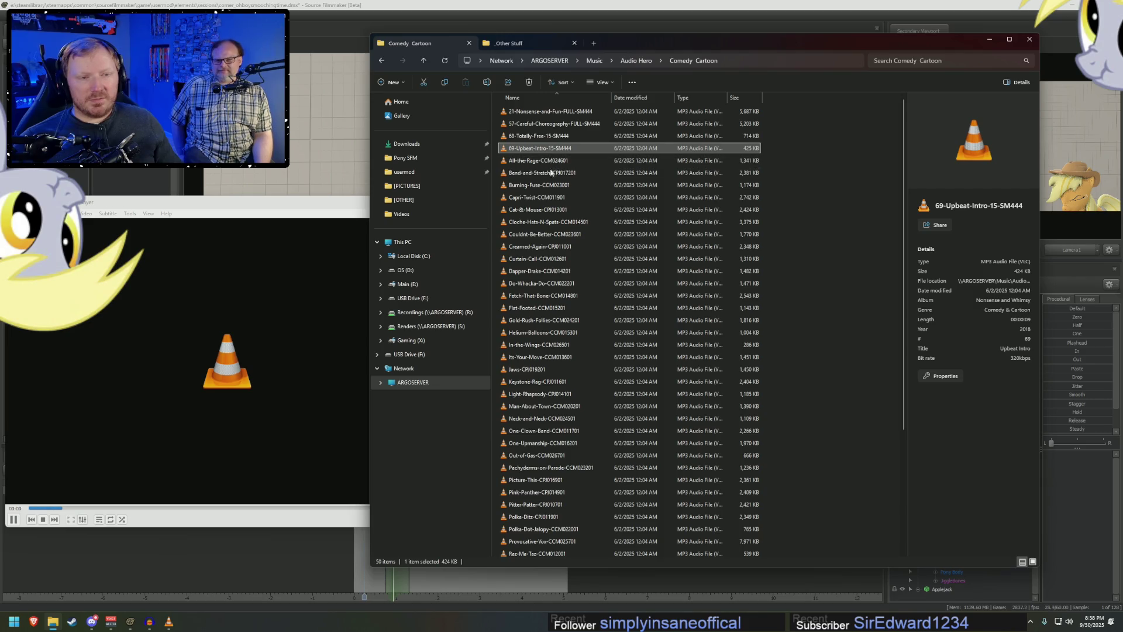
{"action": "double_click", "coordinate": [547, 137]}
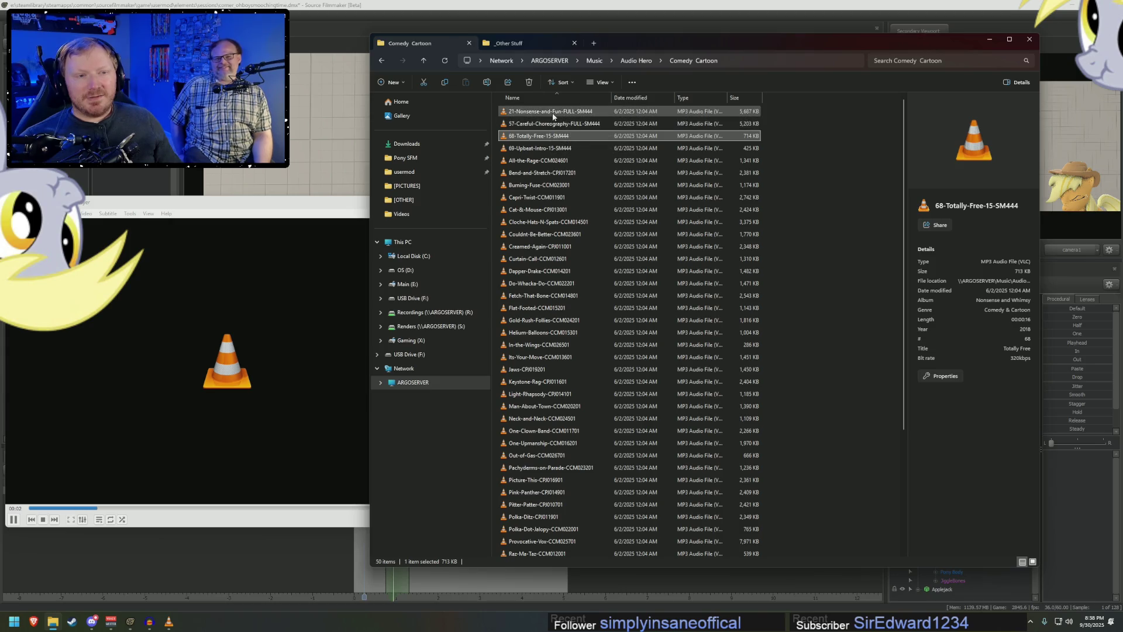
{"action": "left_click", "coordinate": [553, 113]}
{"action": "double_click", "coordinate": [553, 113]}
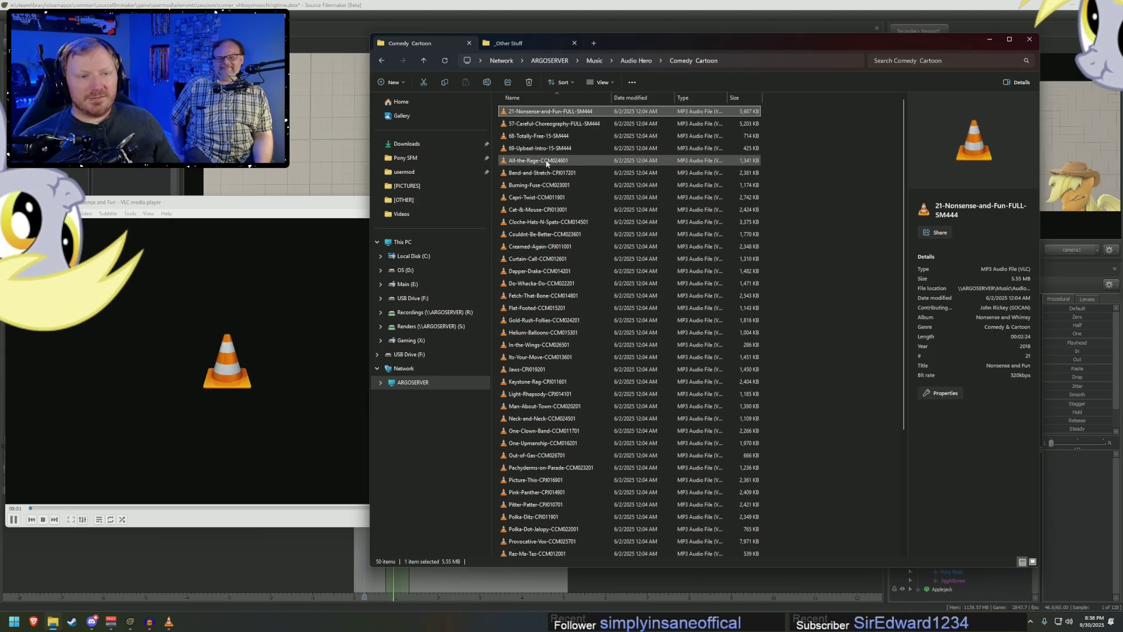
- Preview All-the-Rage, Bend-and-Stretch, Burning-Fuse, Capri-Twist and Cat-&-Mouse in VLC
{"action": "left_click", "coordinate": [547, 161]}
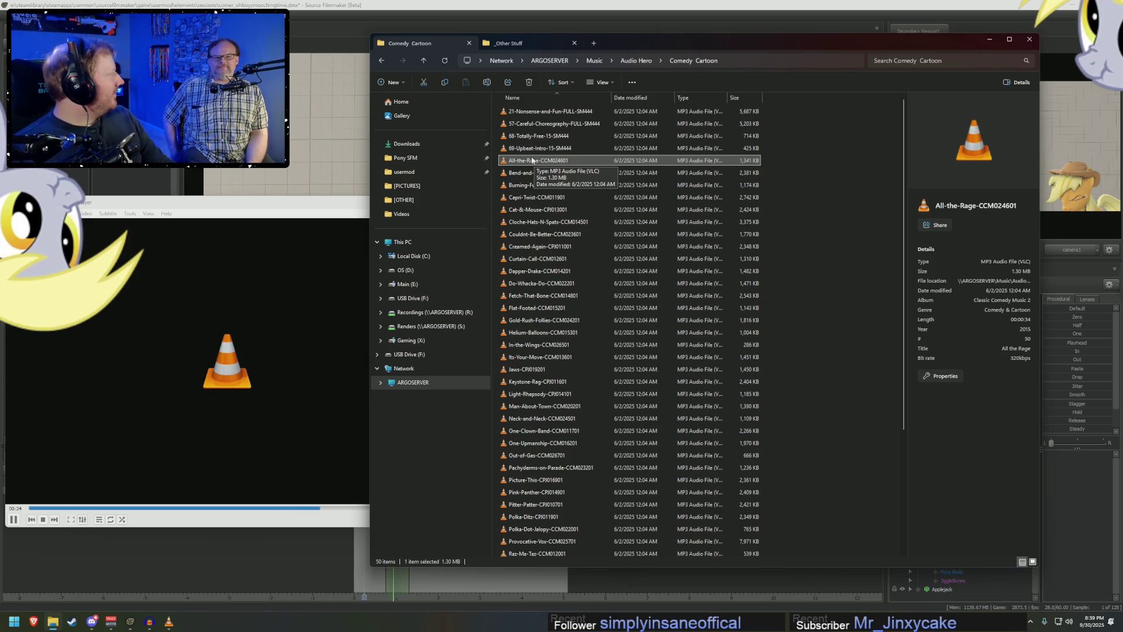
{"action": "double_click", "coordinate": [532, 172]}
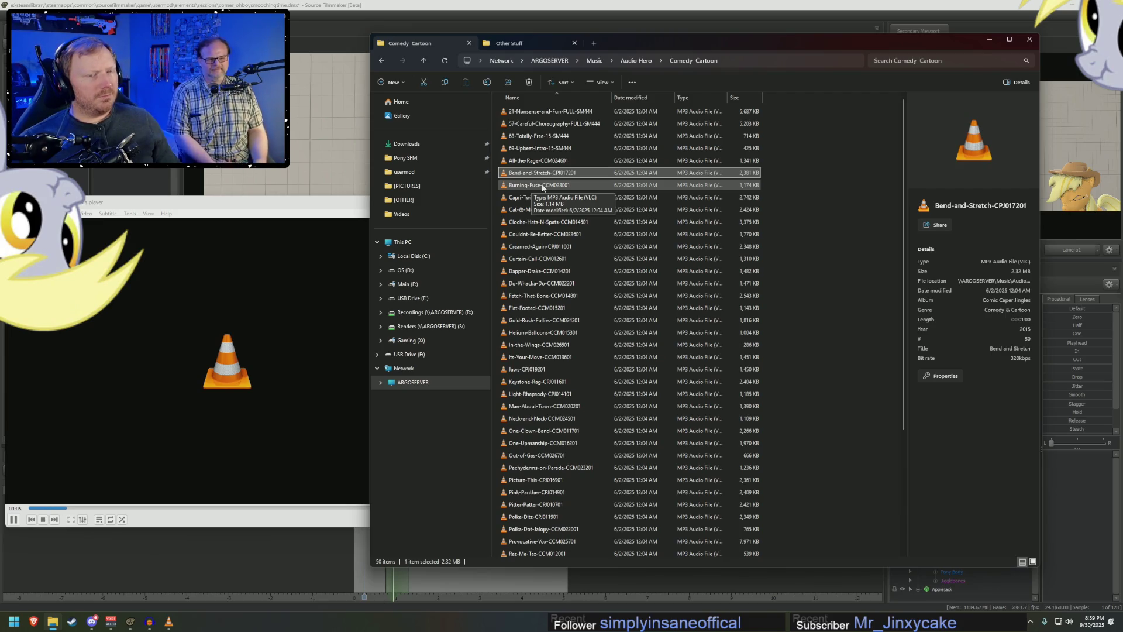
{"action": "double_click", "coordinate": [543, 186]}
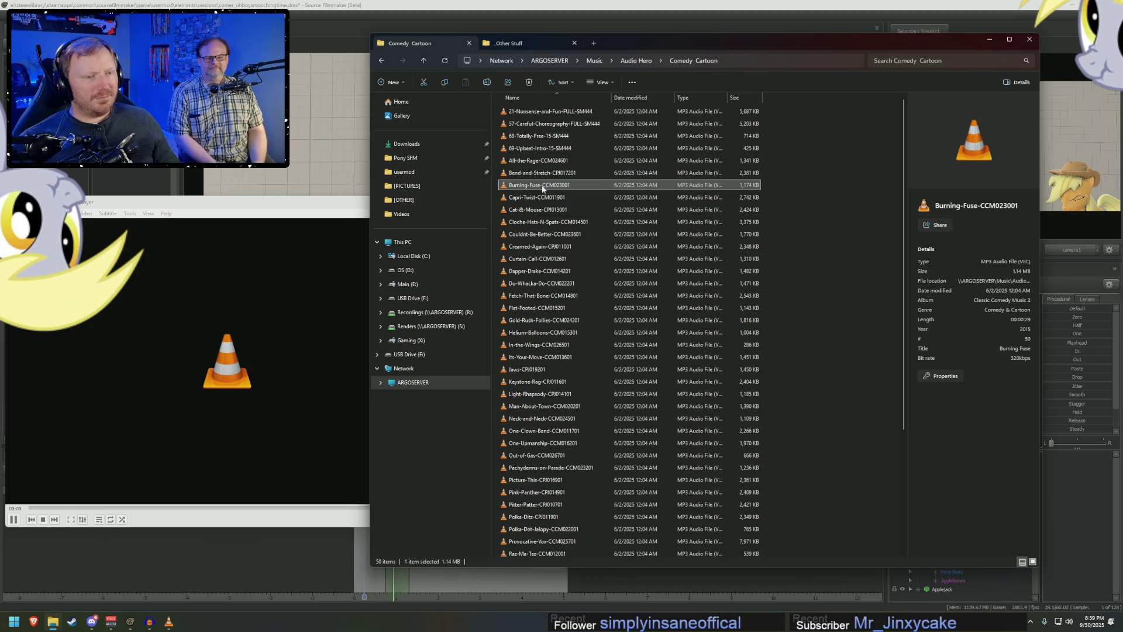
{"action": "double_click", "coordinate": [538, 200]}
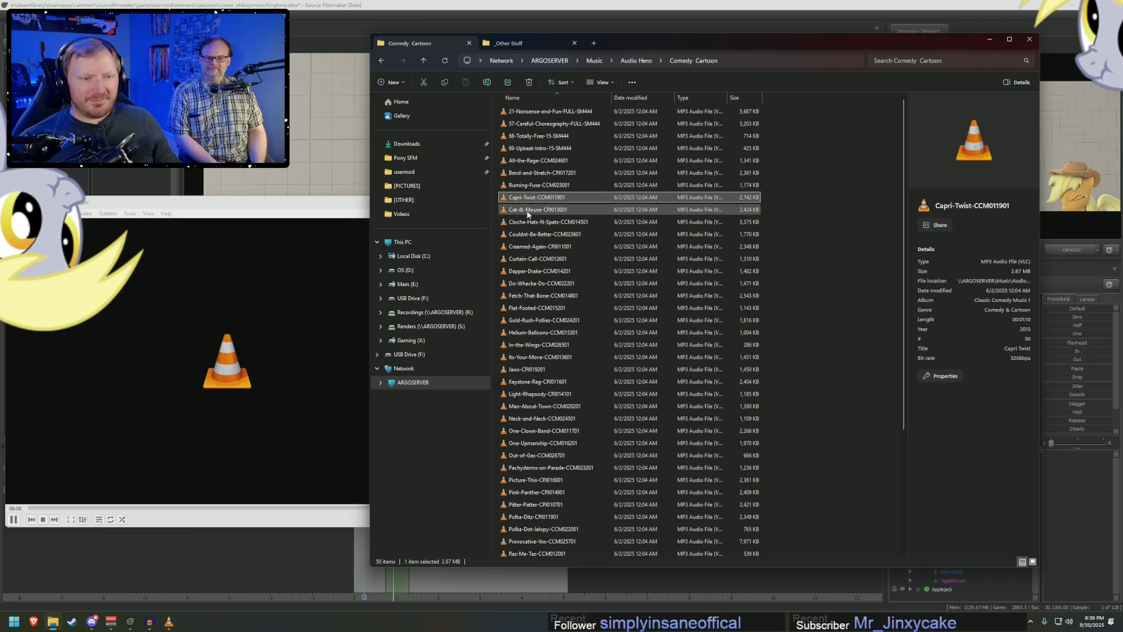
{"action": "double_click", "coordinate": [528, 211]}
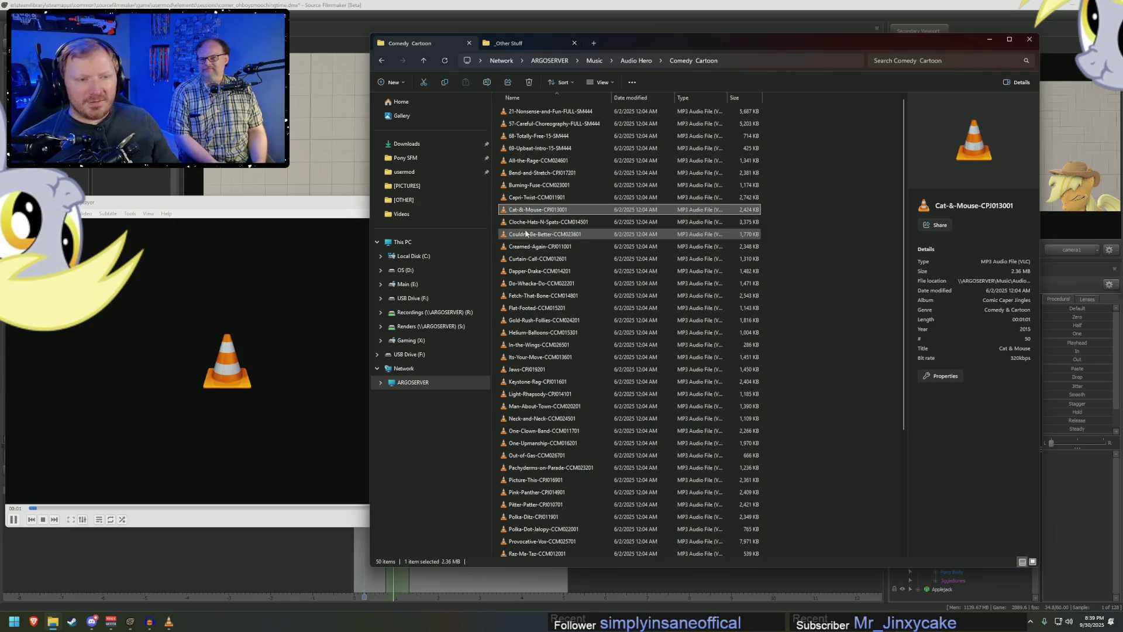
- Preview Cloche-Hats-N-Spats, Couldnt-Be-Better, Creamed-Again, Curtain-Call, Dapper-Drake and Do-Whacka-Do
{"action": "double_click", "coordinate": [527, 222]}
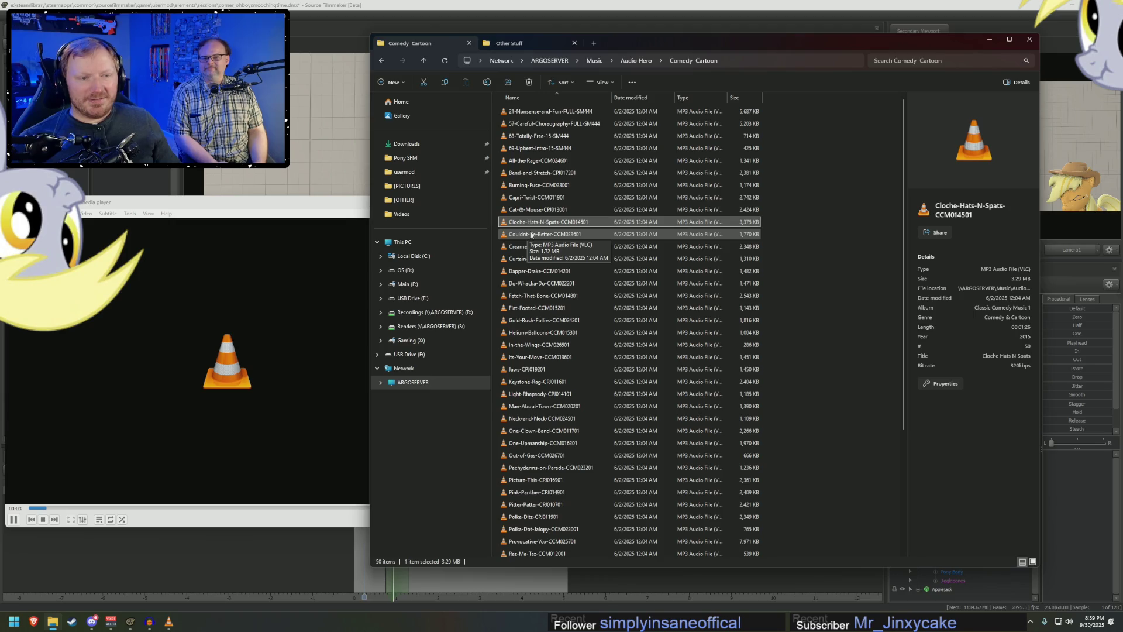
{"action": "double_click", "coordinate": [597, 235]}
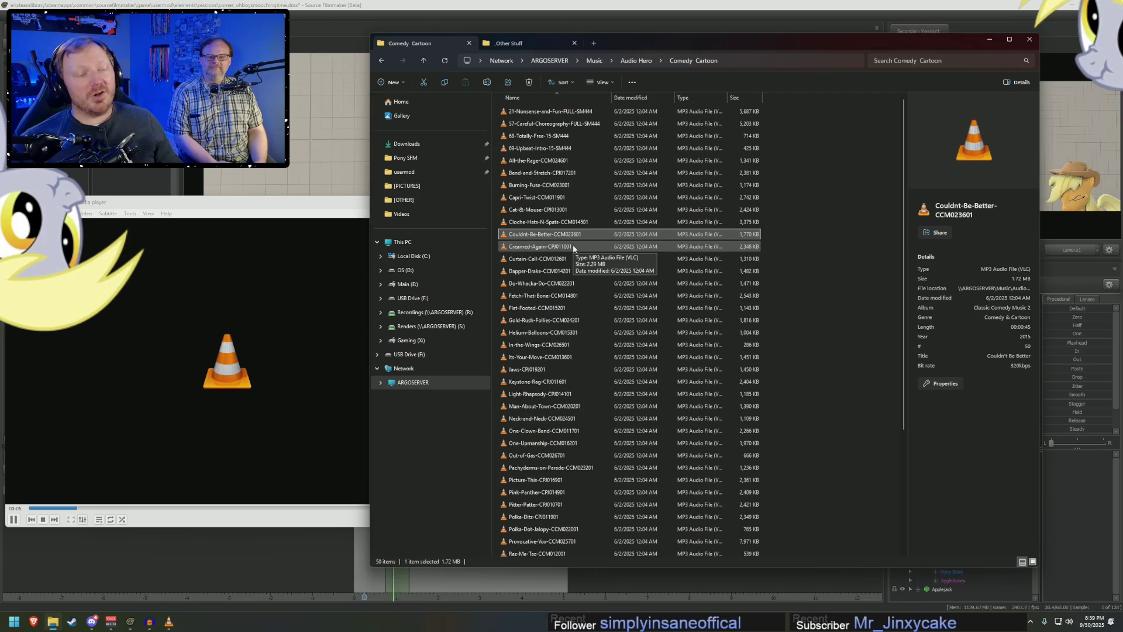
{"action": "double_click", "coordinate": [572, 246]}
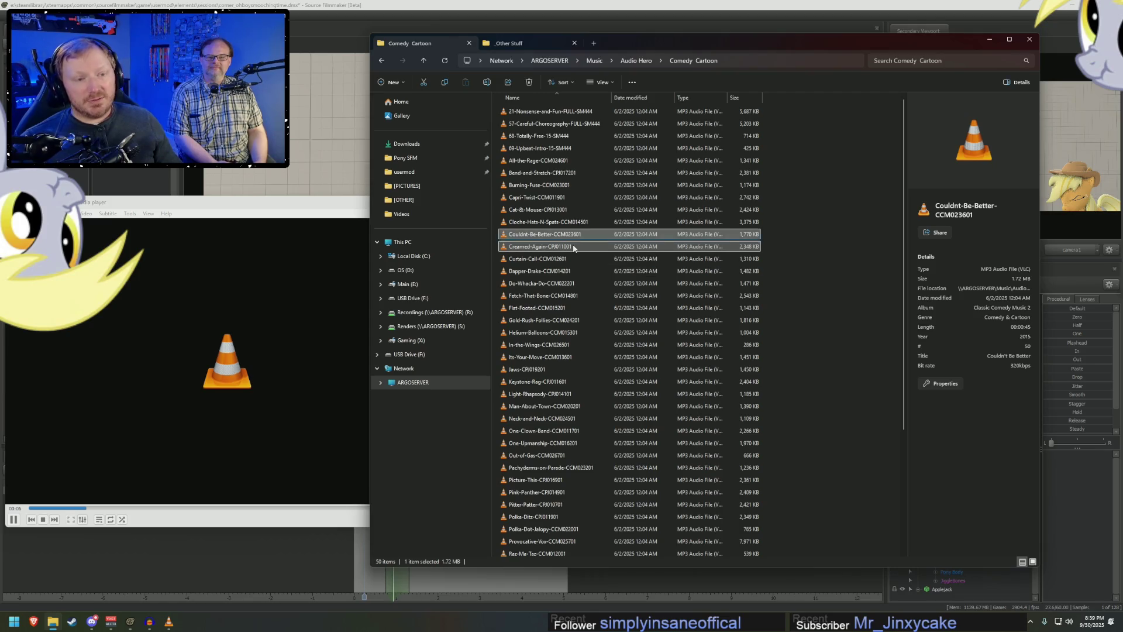
{"action": "double_click", "coordinate": [532, 259]}
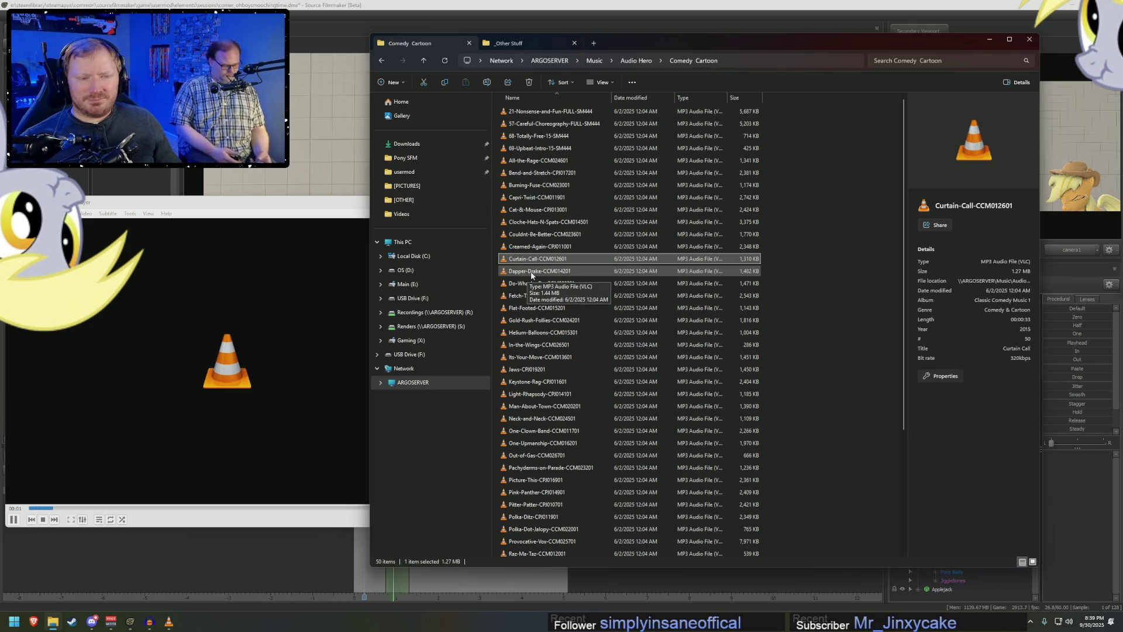
{"action": "double_click", "coordinate": [531, 272]}
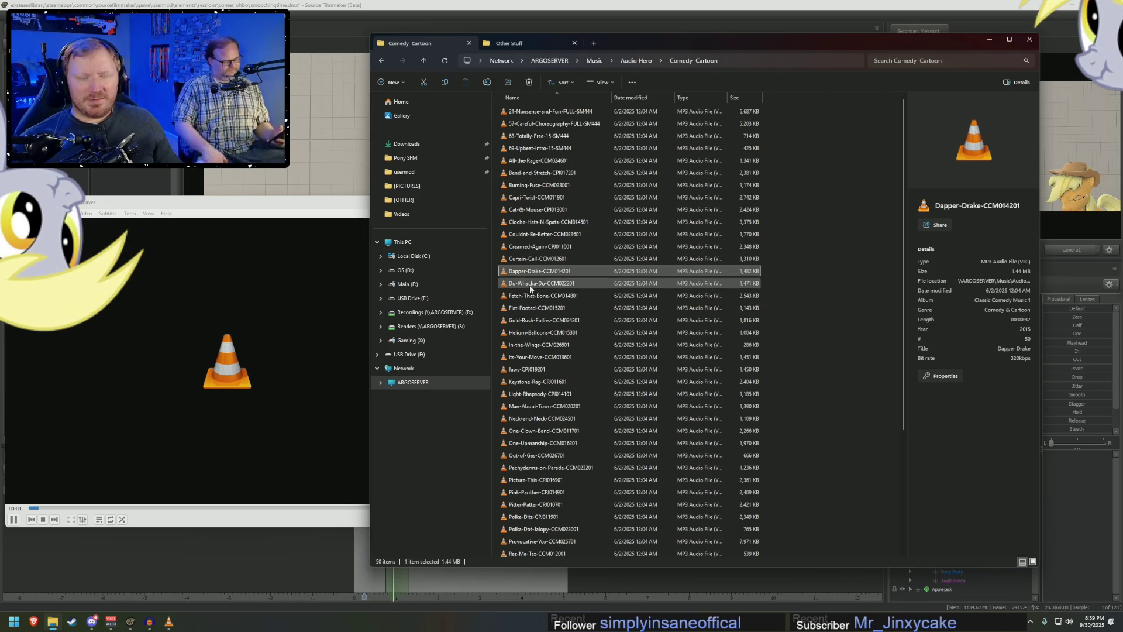
{"action": "double_click", "coordinate": [530, 284]}
- Preview Fetch-That-Bone, Flat-Footed, Gold-Rush-Follies, Helium-Balloons, In-the-Wings, Its-Your-Move, Jaws and Keystone-Rag
{"action": "scroll", "coordinate": [534, 295], "scroll_direction": "down", "scroll_amount": 3}
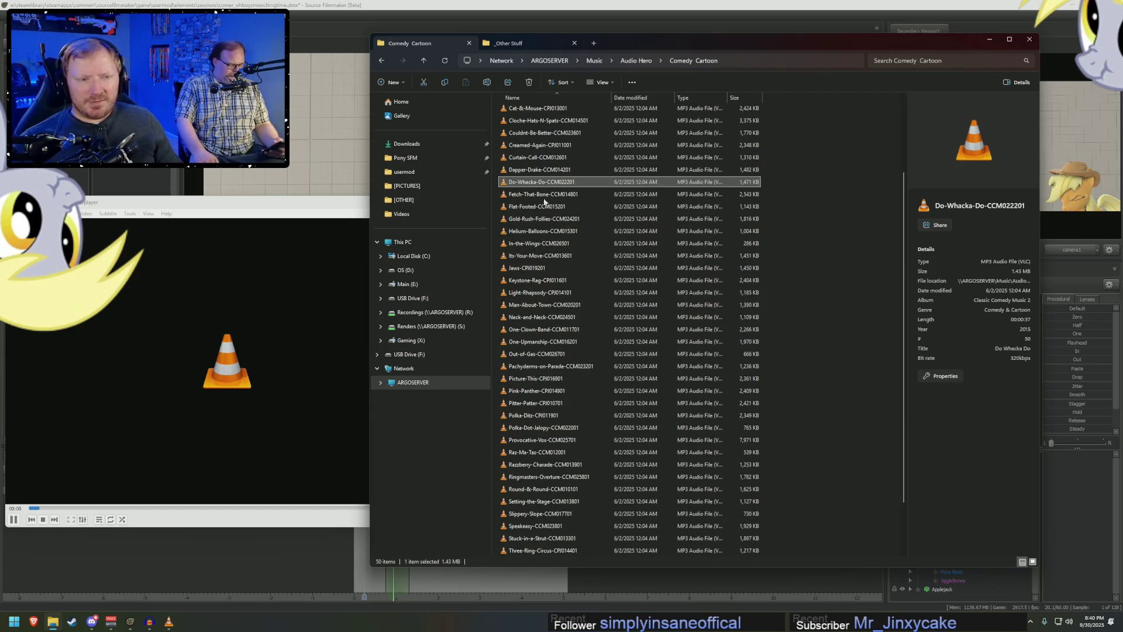
{"action": "double_click", "coordinate": [544, 195]}
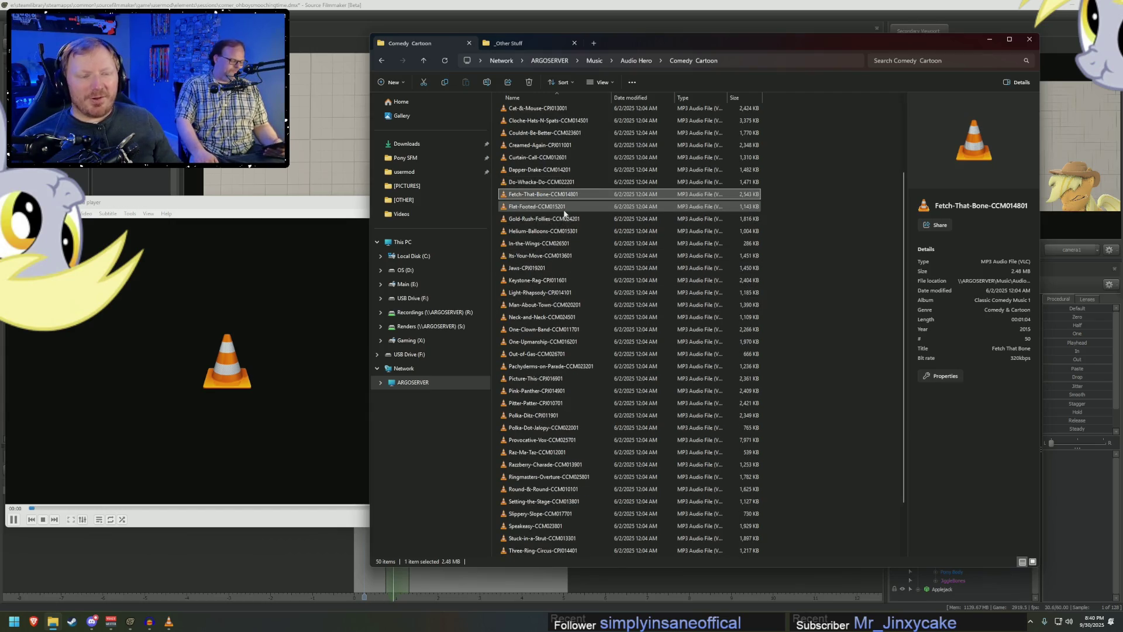
{"action": "double_click", "coordinate": [555, 209]}
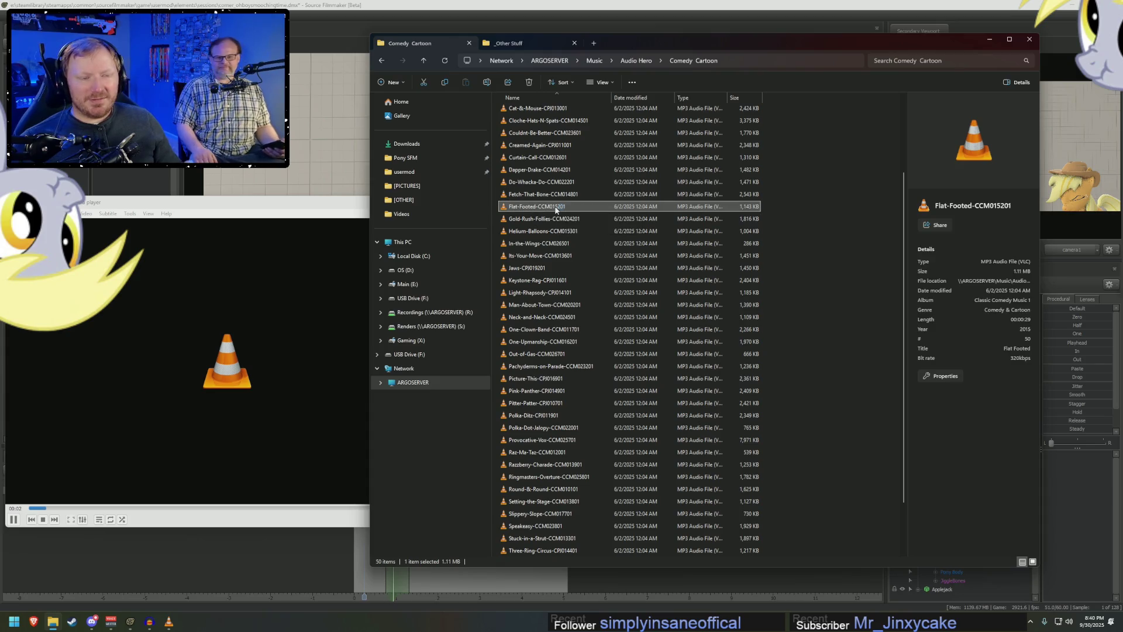
{"action": "double_click", "coordinate": [541, 220]}
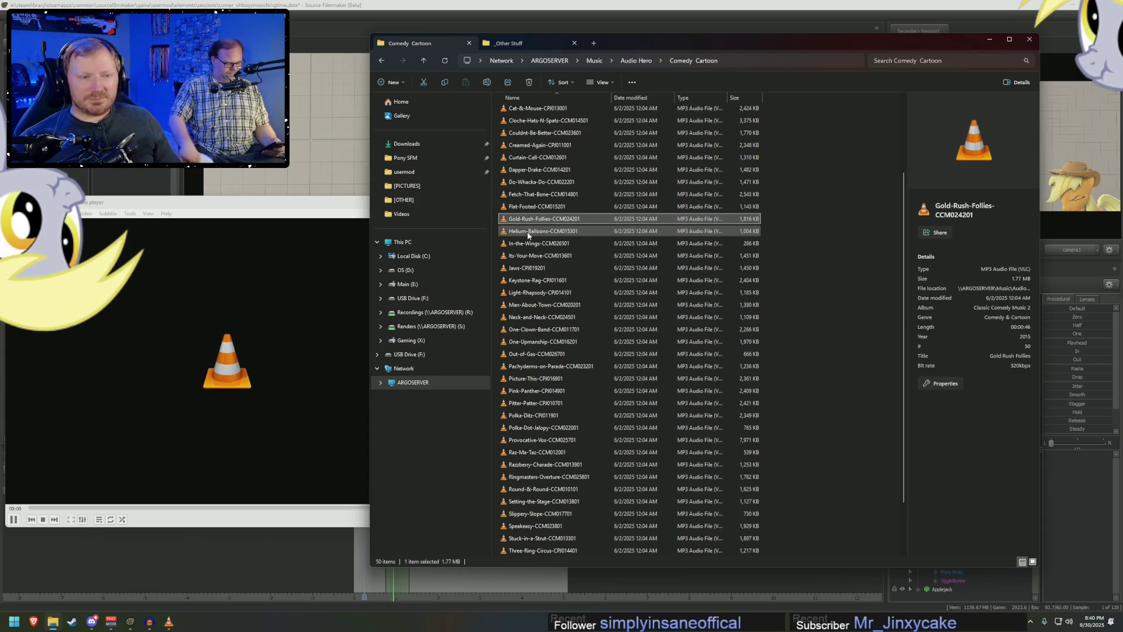
{"action": "double_click", "coordinate": [528, 232]}
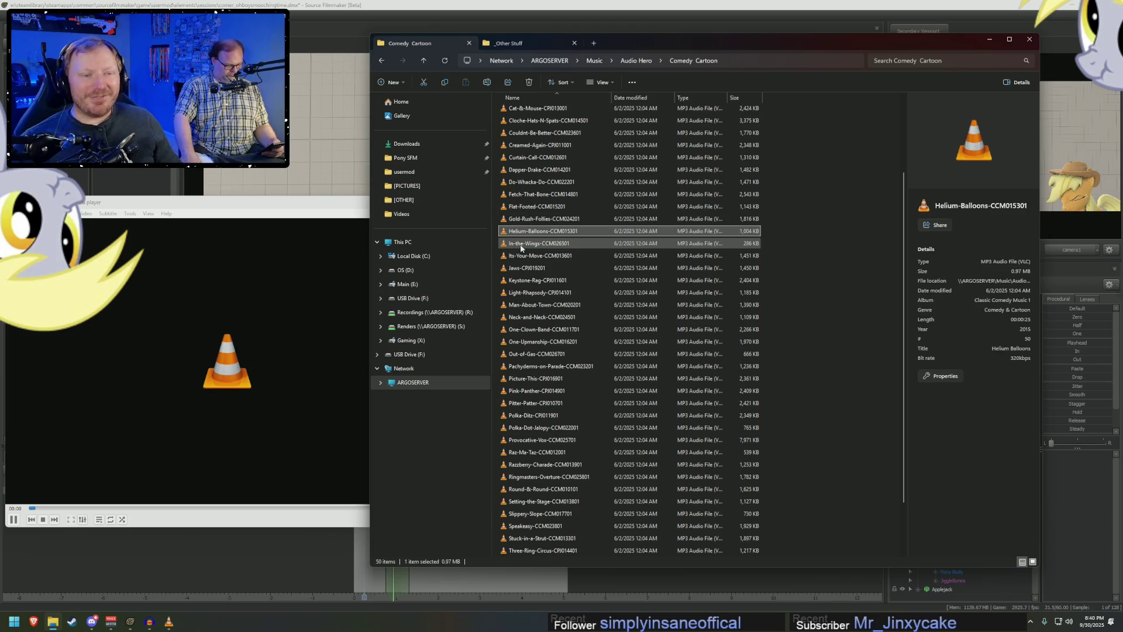
{"action": "double_click", "coordinate": [521, 245]}
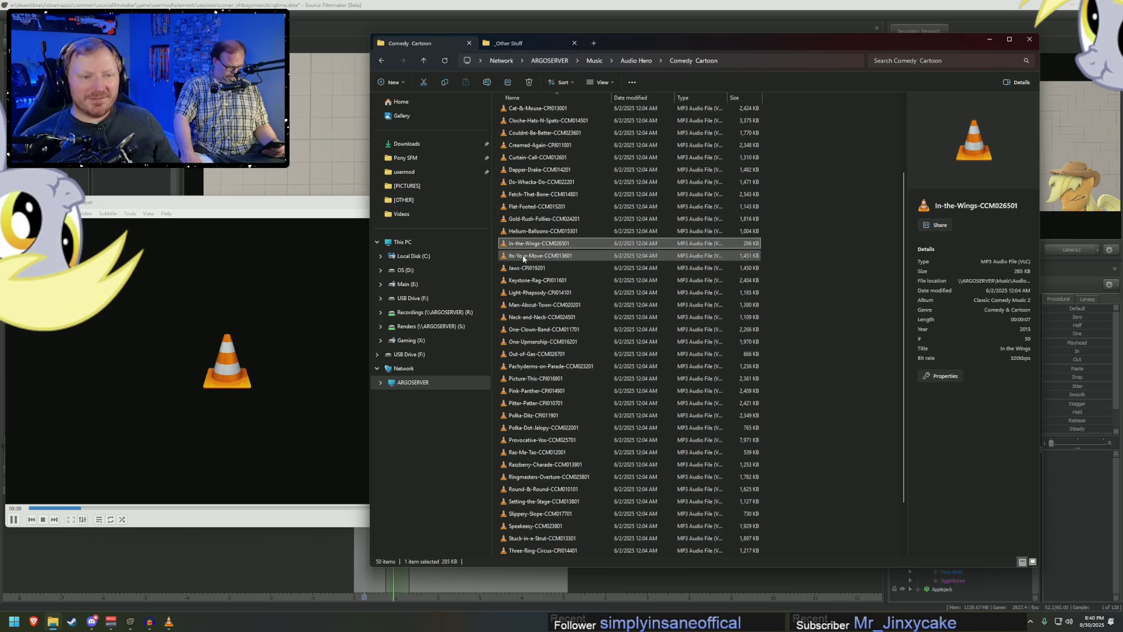
{"action": "double_click", "coordinate": [524, 256]}
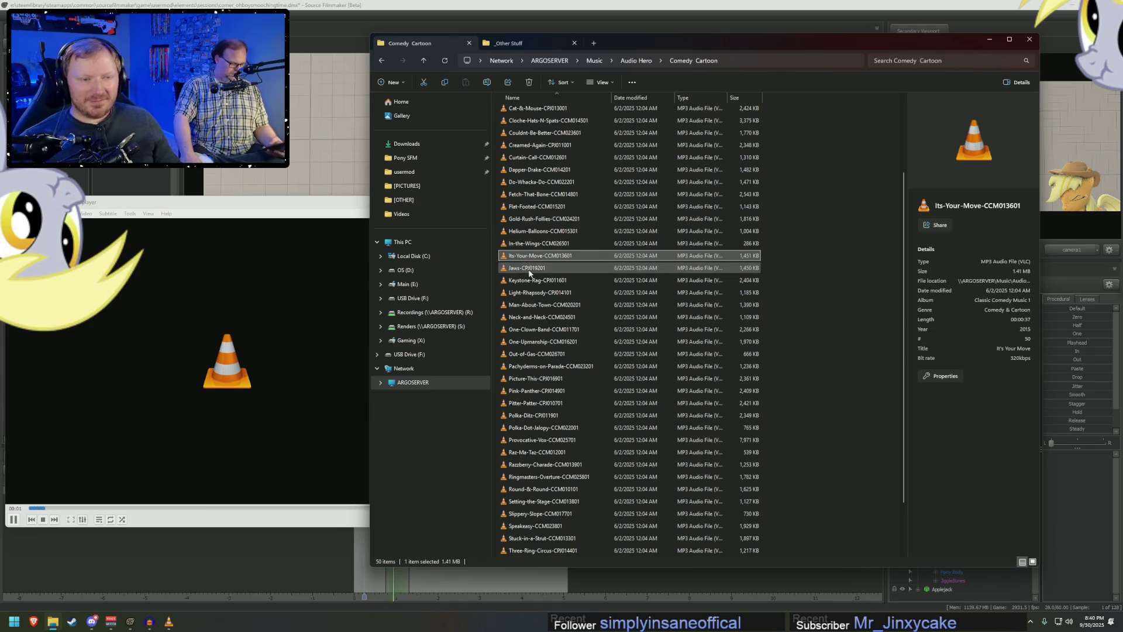
{"action": "double_click", "coordinate": [529, 269]}
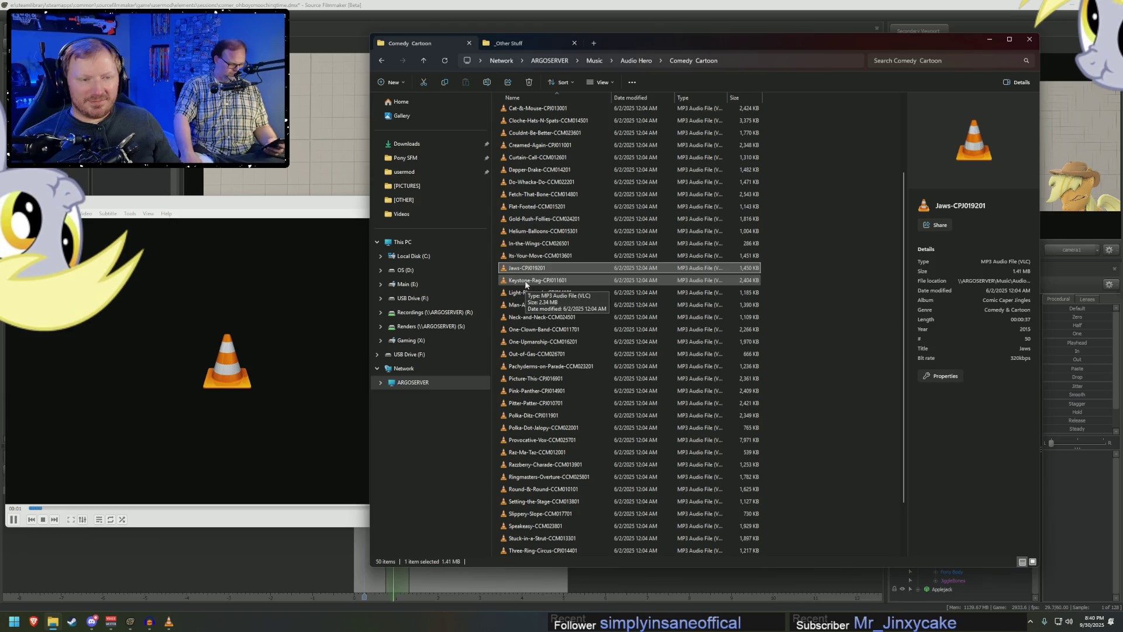
{"action": "double_click", "coordinate": [525, 282]}
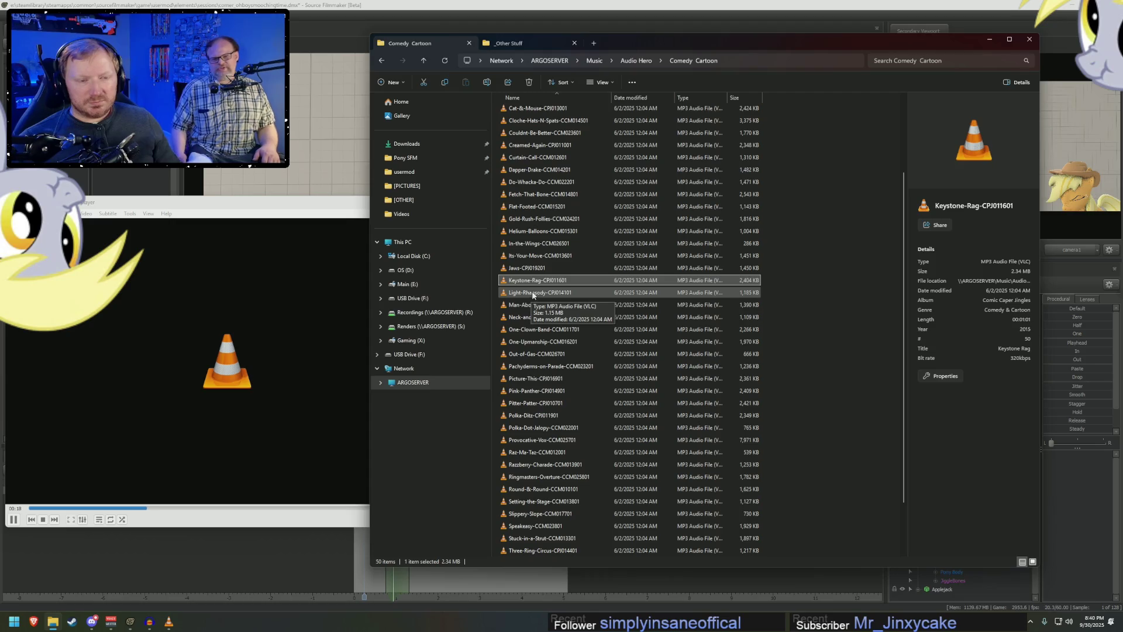
- Preview Light-Rhapsody, Neck-and-Neck, One-Clown-Band, One-Upmanship and Out-of-Gas in VLC
{"action": "double_click", "coordinate": [532, 293]}
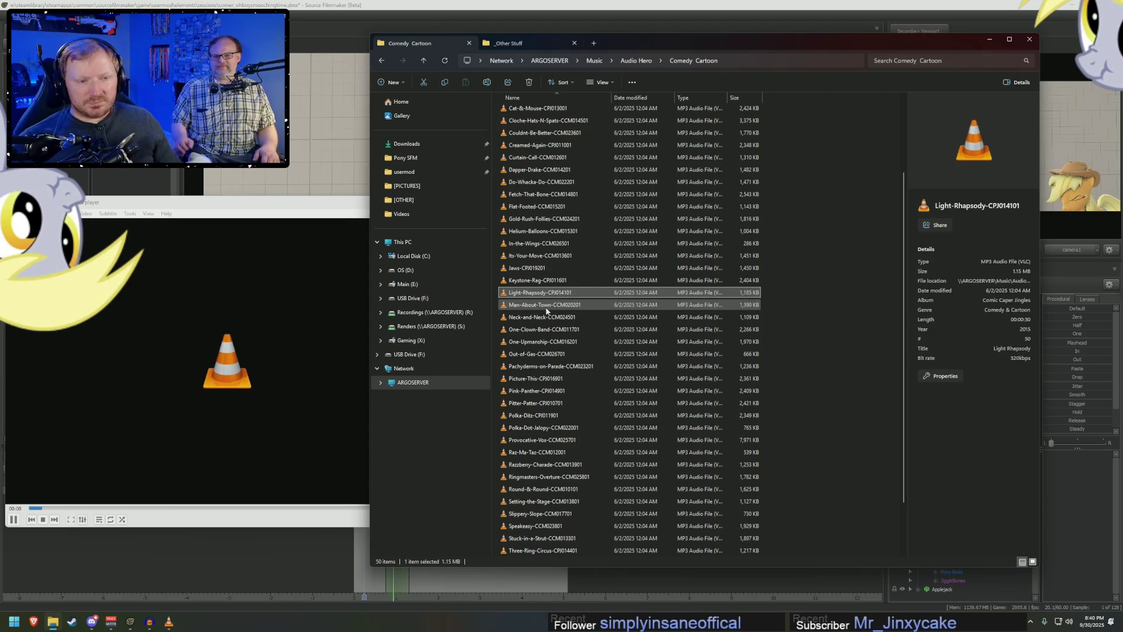
{"action": "left_click", "coordinate": [542, 305]}
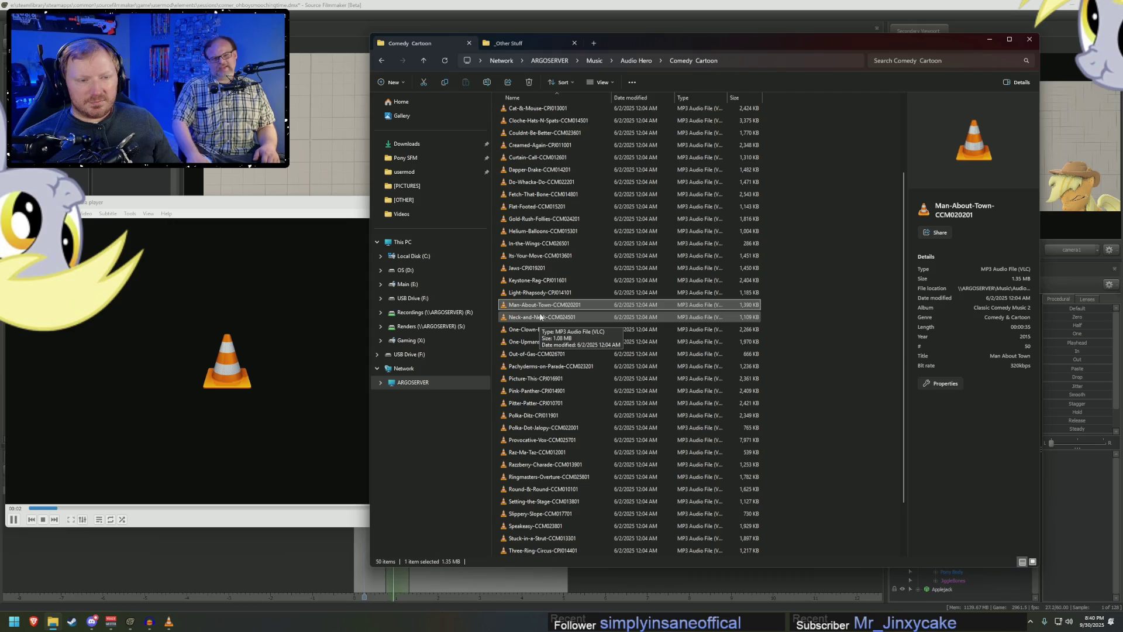
{"action": "double_click", "coordinate": [534, 319]}
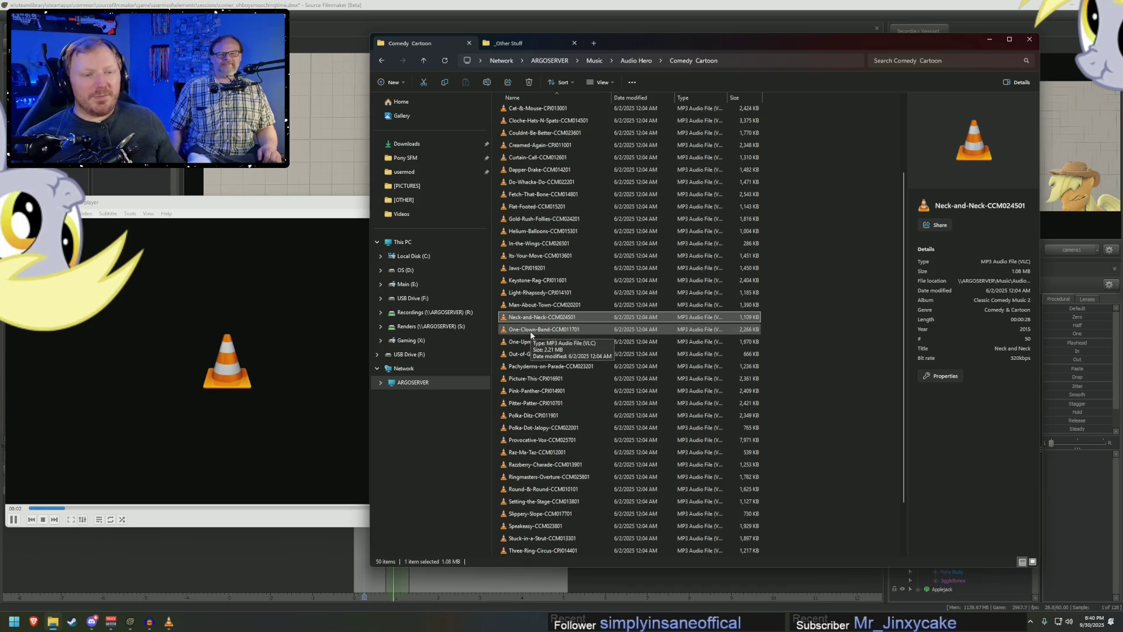
{"action": "double_click", "coordinate": [531, 331]}
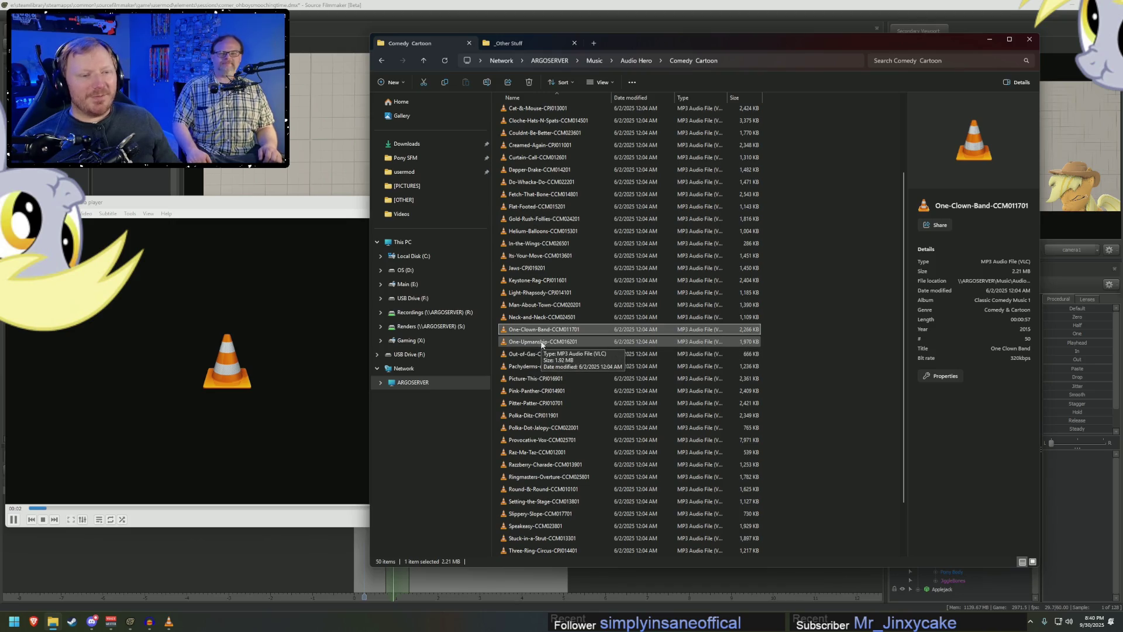
{"action": "double_click", "coordinate": [542, 343]}
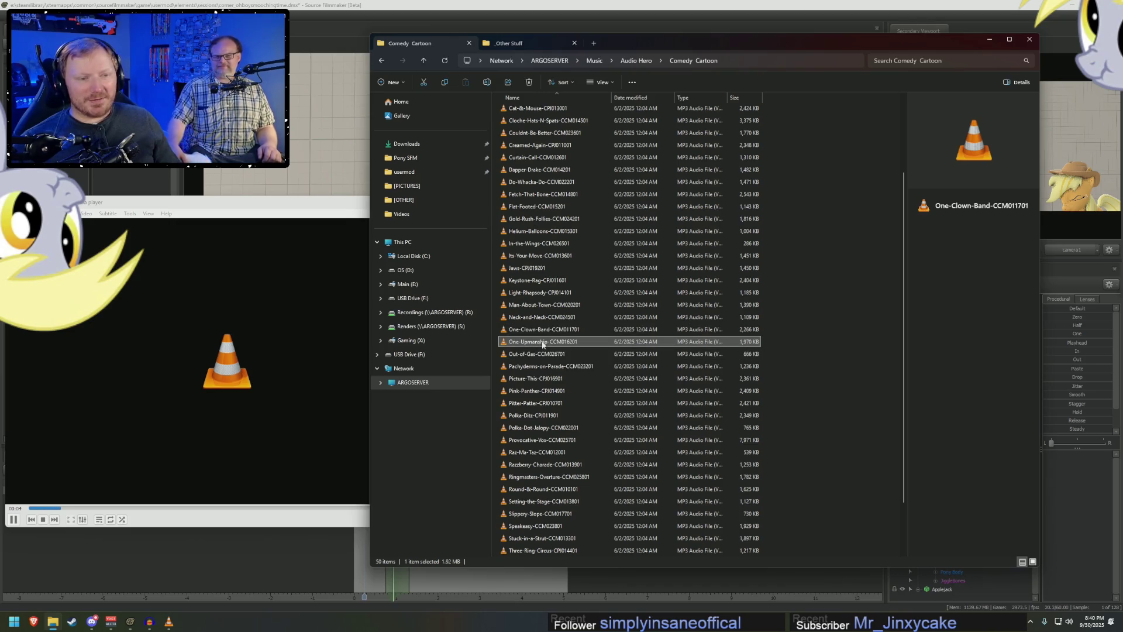
{"action": "double_click", "coordinate": [532, 353]}
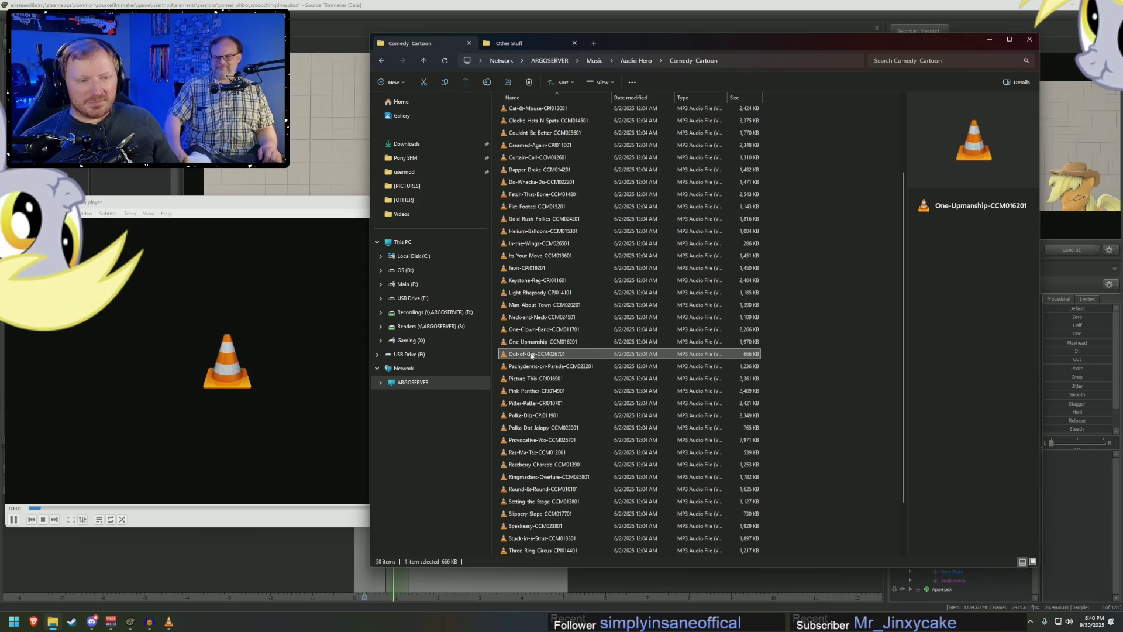
- Preview Pachyderms-on-Parade, Picture-This, Pink-Panther, Pitter-Patter and Polka-Ditz in VLC
{"action": "scroll", "coordinate": [533, 322], "scroll_direction": "down", "scroll_amount": 2}
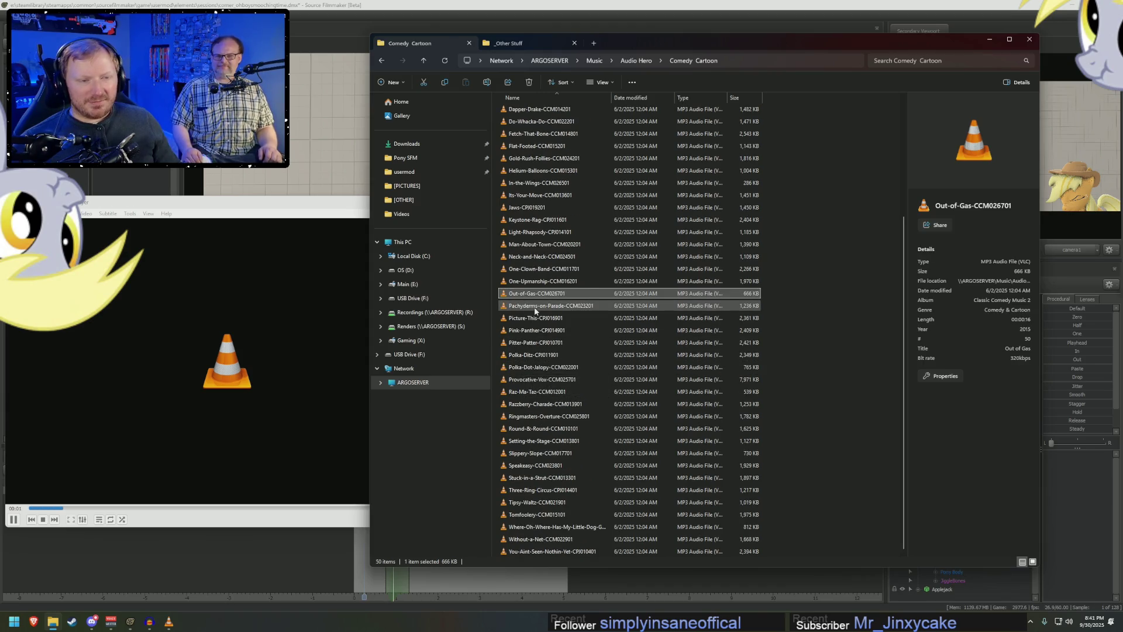
{"action": "double_click", "coordinate": [535, 311]}
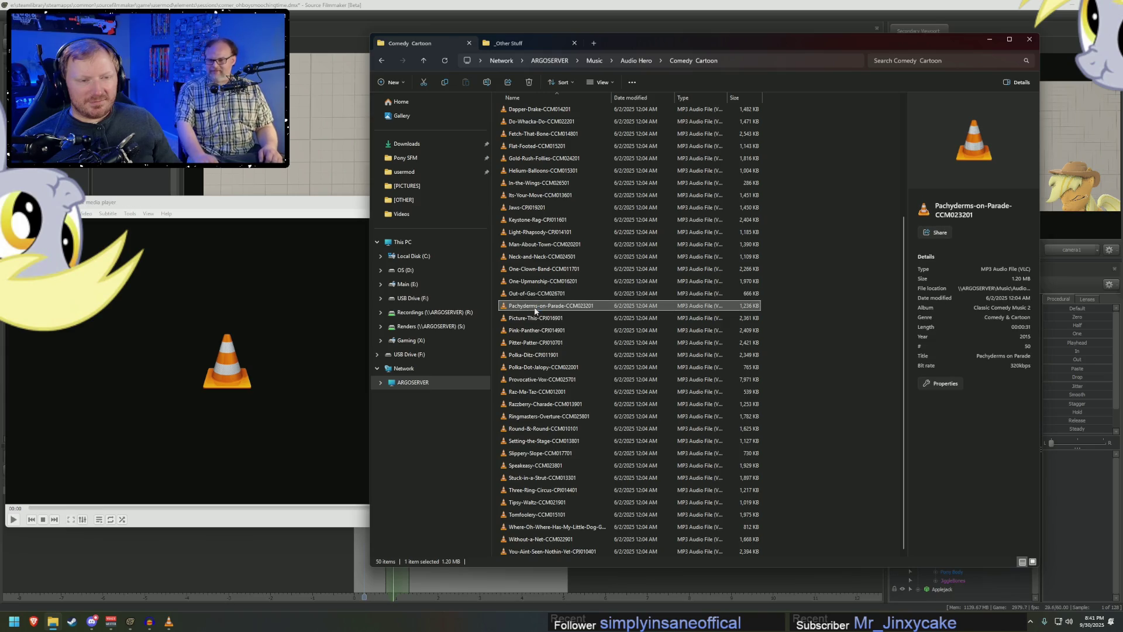
{"action": "double_click", "coordinate": [528, 320]}
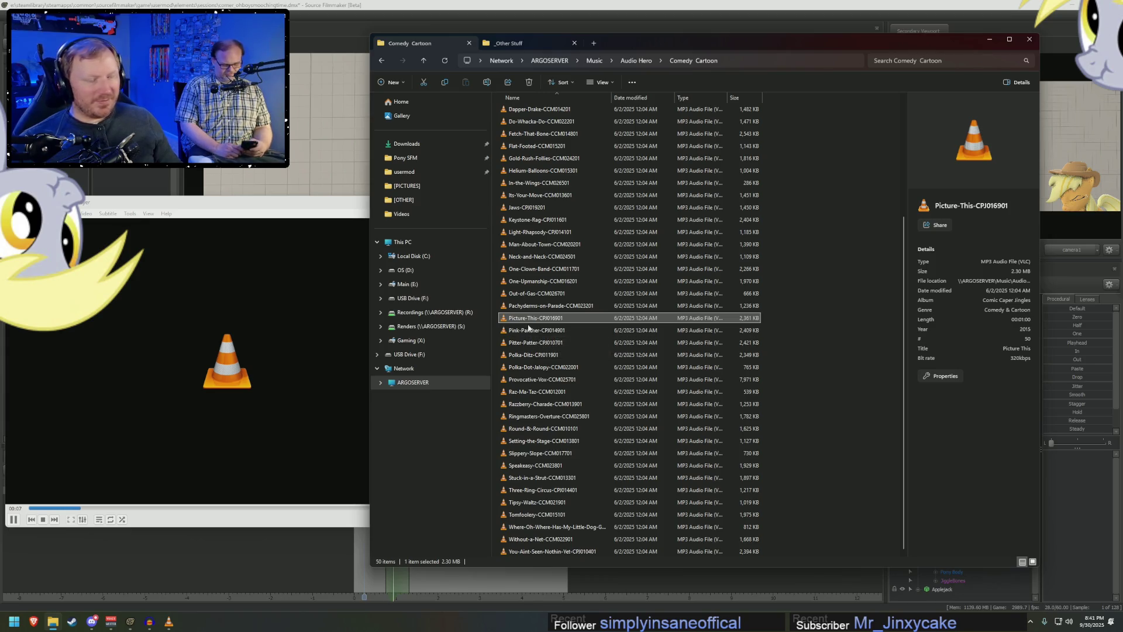
{"action": "double_click", "coordinate": [529, 329]}
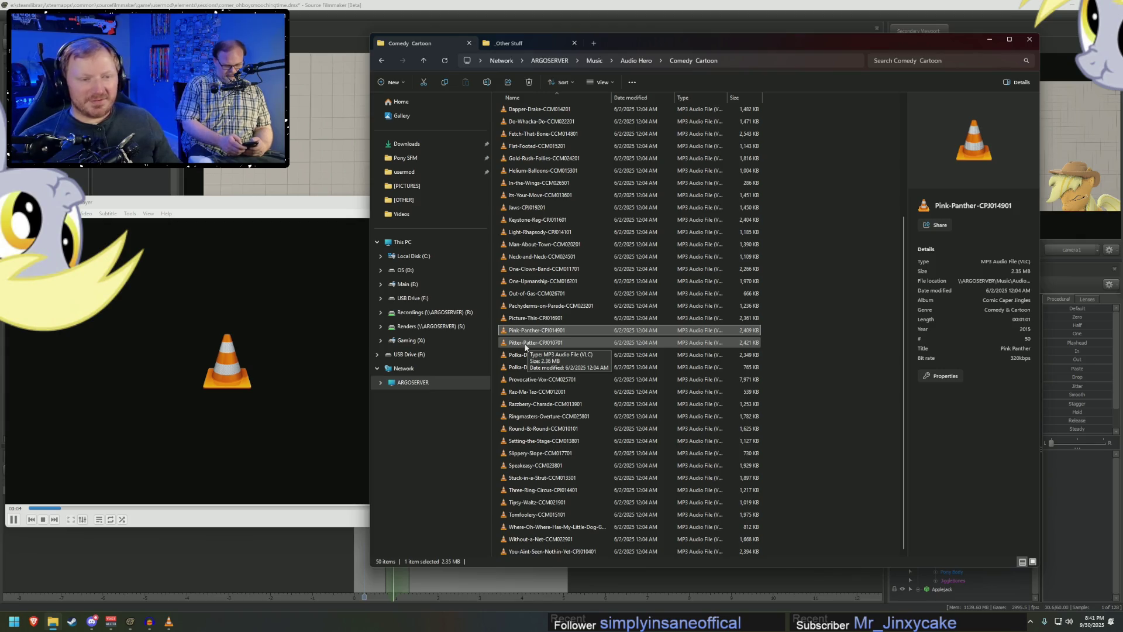
{"action": "double_click", "coordinate": [525, 344]}
{"action": "left_click", "coordinate": [529, 357]}
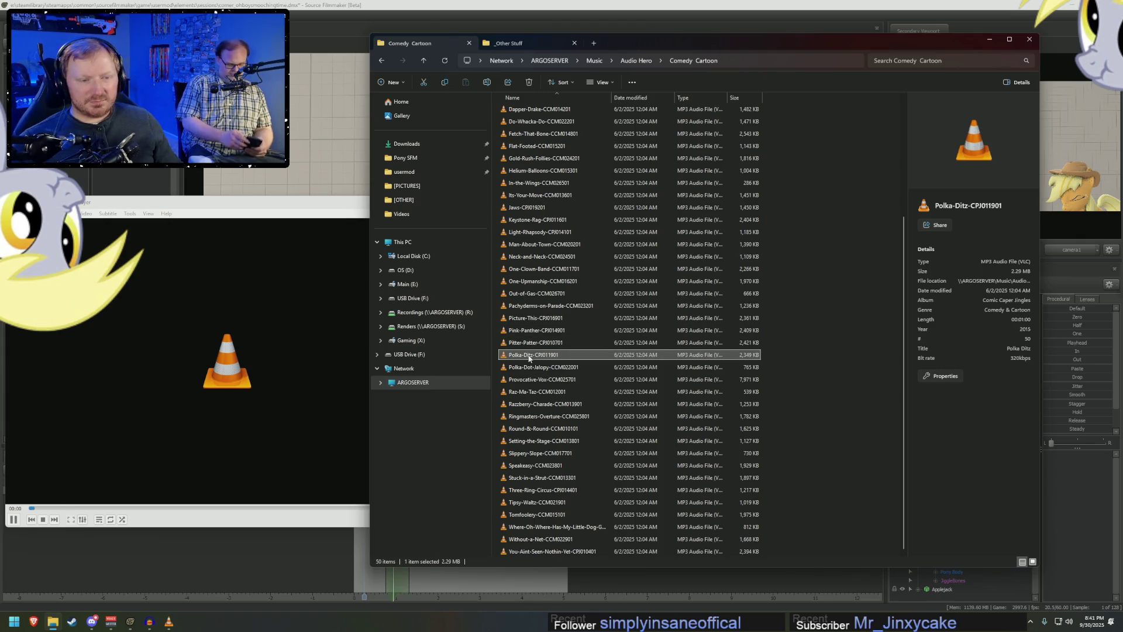
{"action": "key", "text": "Down"}
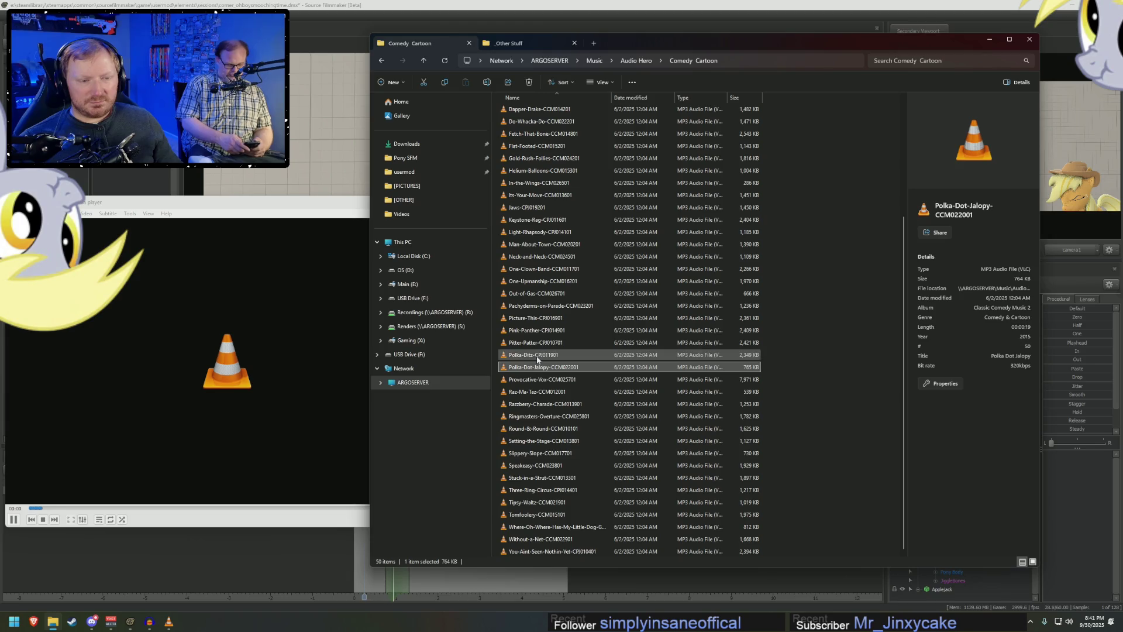
{"action": "double_click", "coordinate": [537, 356]}
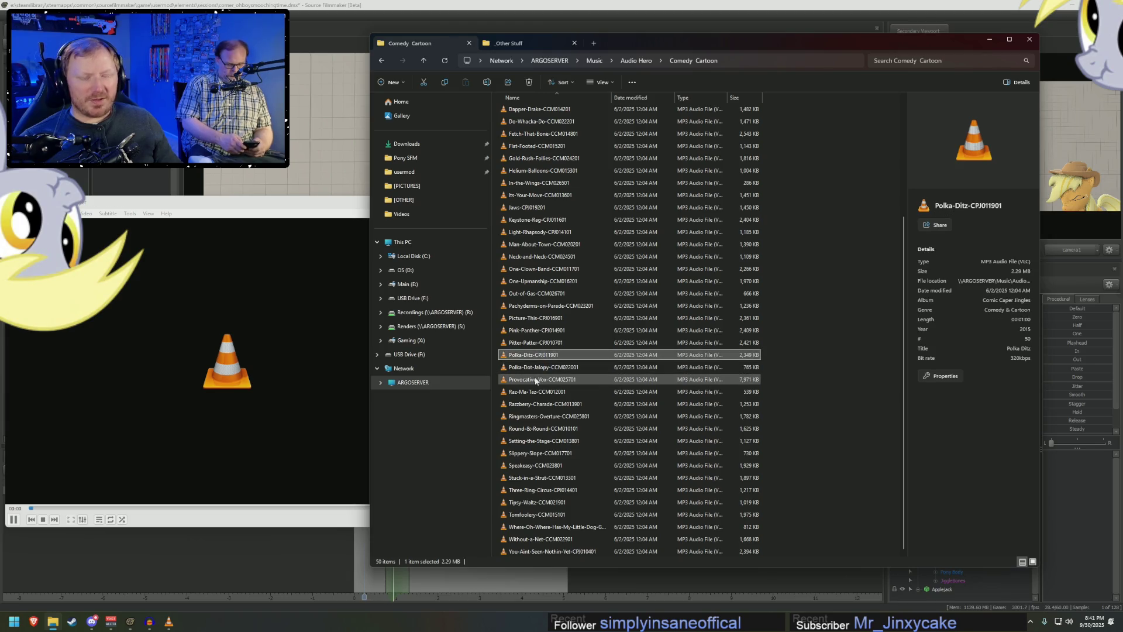
- Preview Provocative-Vox, Razzberry-Charade and Speakeasy, then pause VLC and return to Audio Hero
{"action": "double_click", "coordinate": [536, 380]}
{"action": "left_click", "coordinate": [534, 392]}
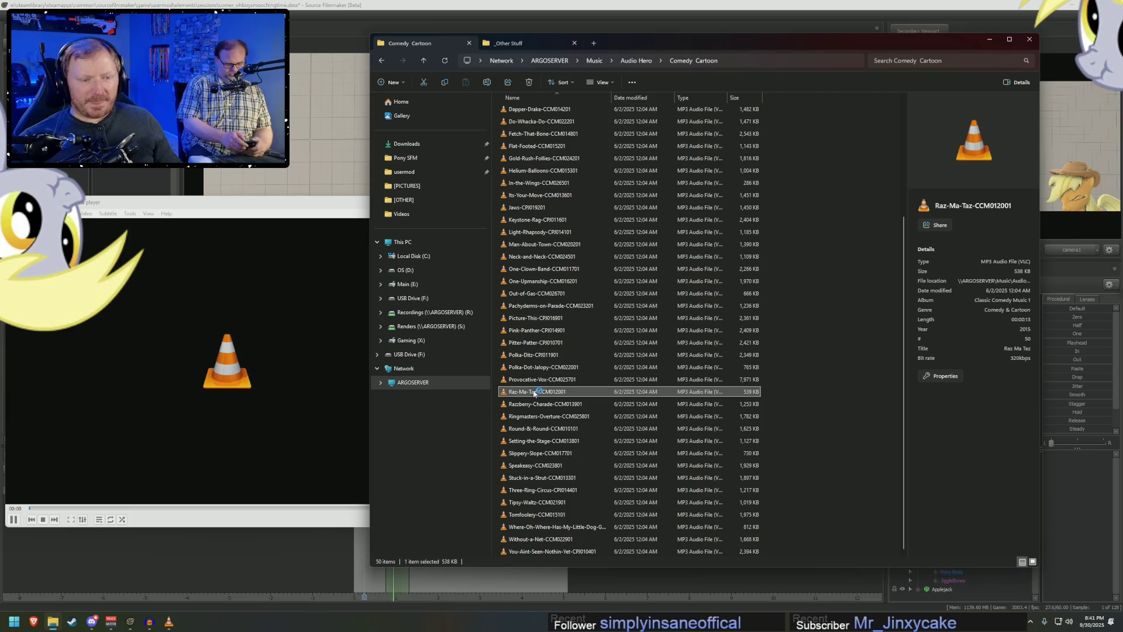
{"action": "double_click", "coordinate": [539, 405]}
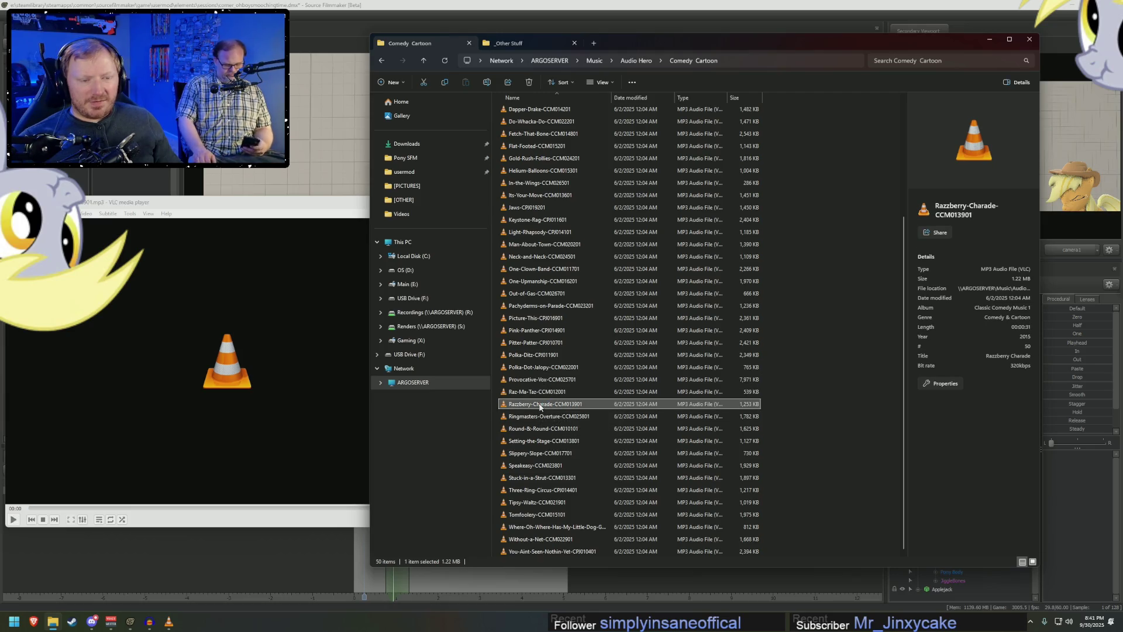
{"action": "double_click", "coordinate": [537, 465]}
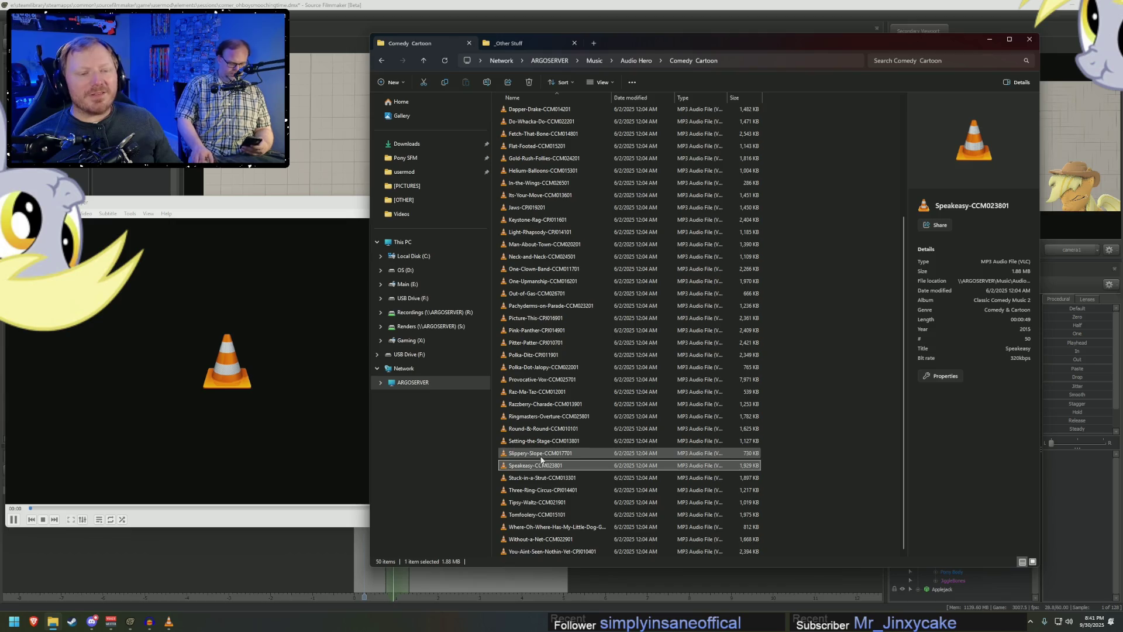
{"action": "left_click", "coordinate": [271, 366]}
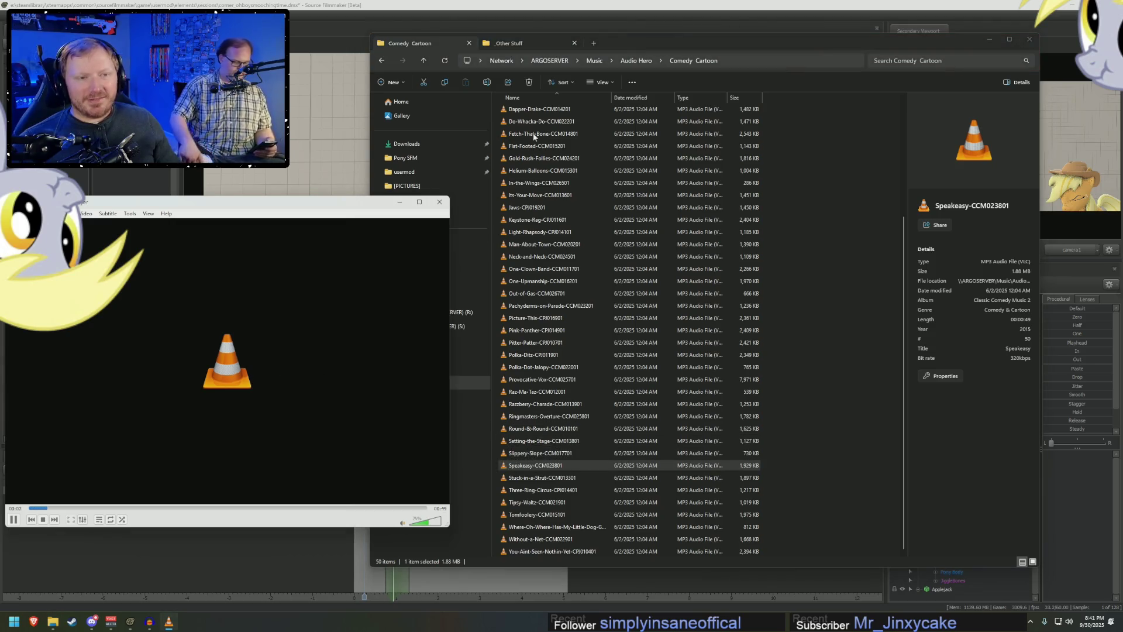
{"action": "left_click", "coordinate": [13, 520]}
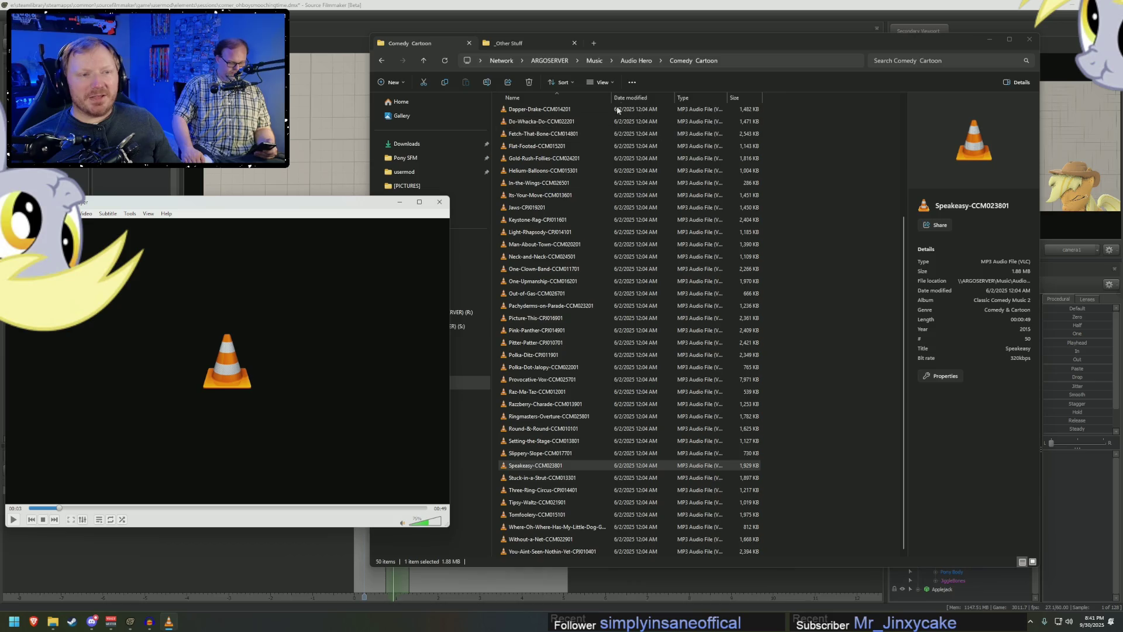
{"action": "left_click", "coordinate": [636, 61]}
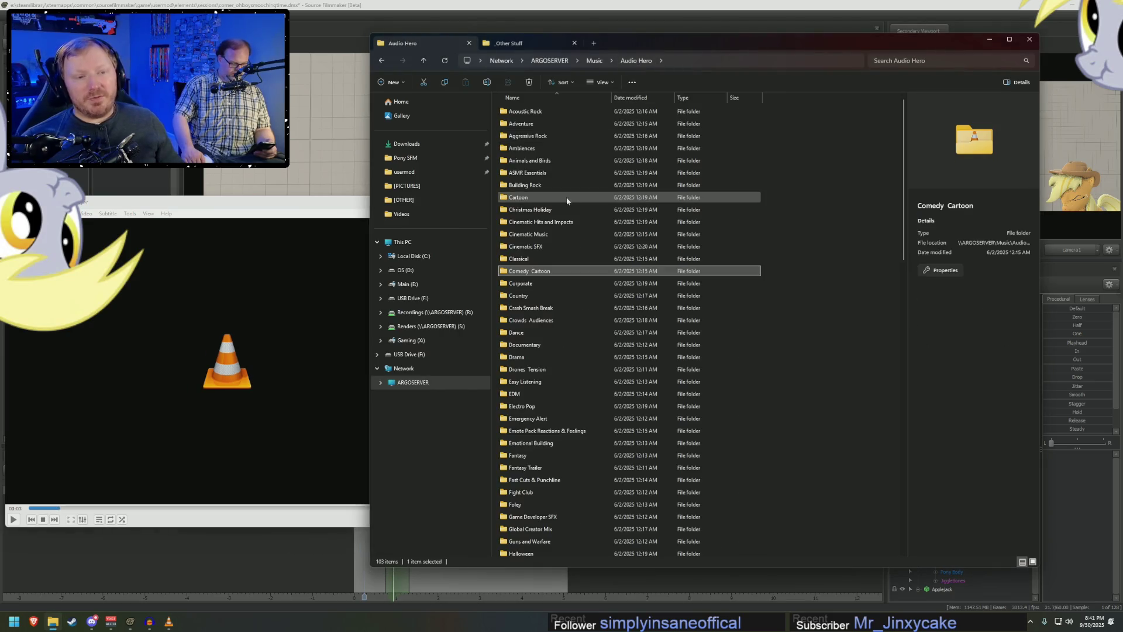
- Play the AccentCartoon CTE01_05.4 clip from Cartoon, then open the Light Comedy folder
{"action": "left_click", "coordinate": [517, 198]}
{"action": "double_click", "coordinate": [517, 198]}
{"action": "double_click", "coordinate": [547, 125]}
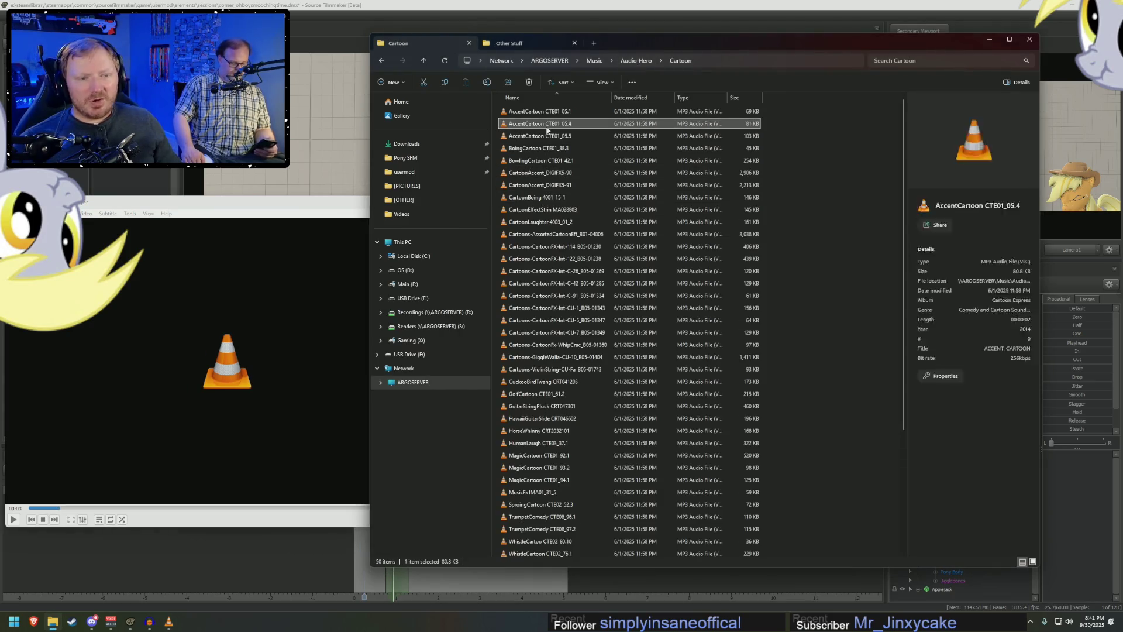
{"action": "left_click", "coordinate": [630, 61]}
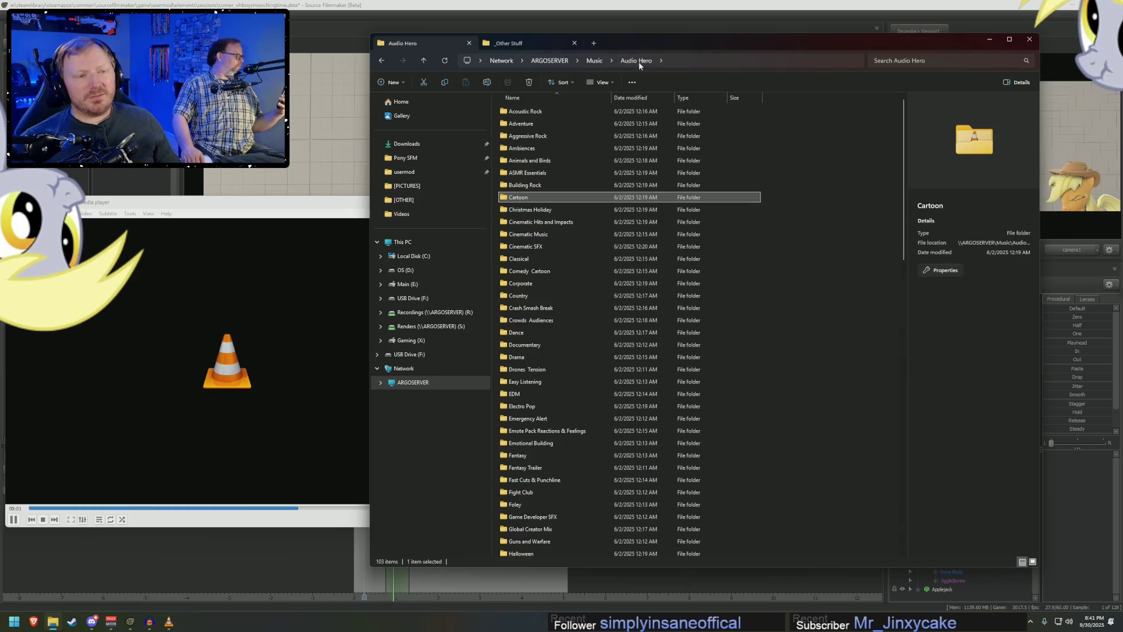
{"action": "scroll", "coordinate": [563, 246], "scroll_direction": "down", "scroll_amount": 3}
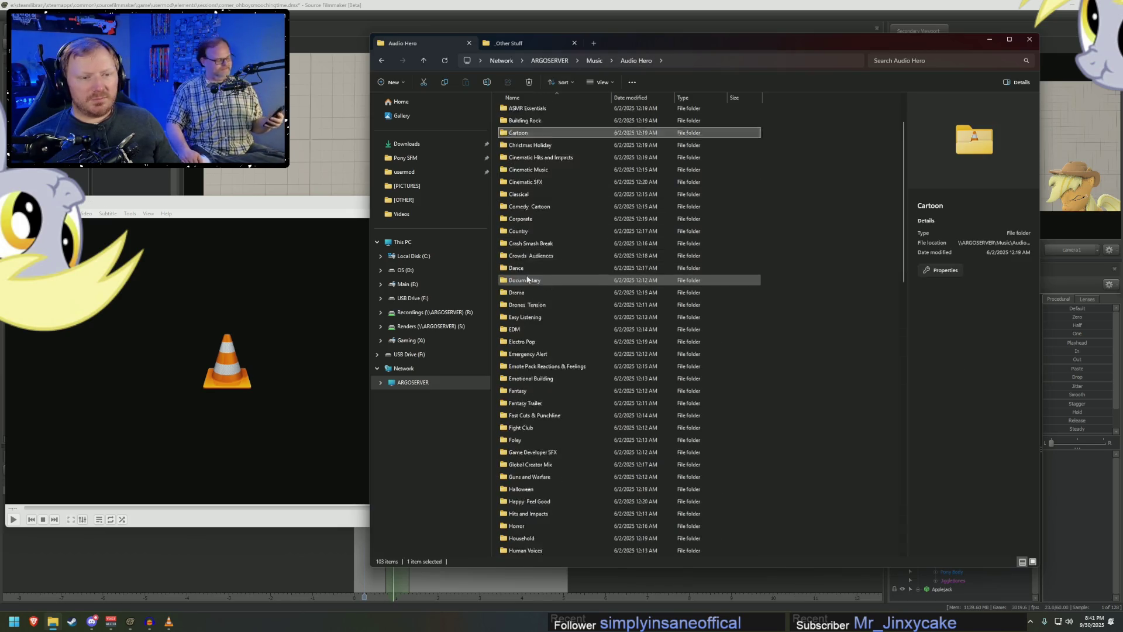
{"action": "scroll", "coordinate": [555, 302], "scroll_direction": "down", "scroll_amount": 6}
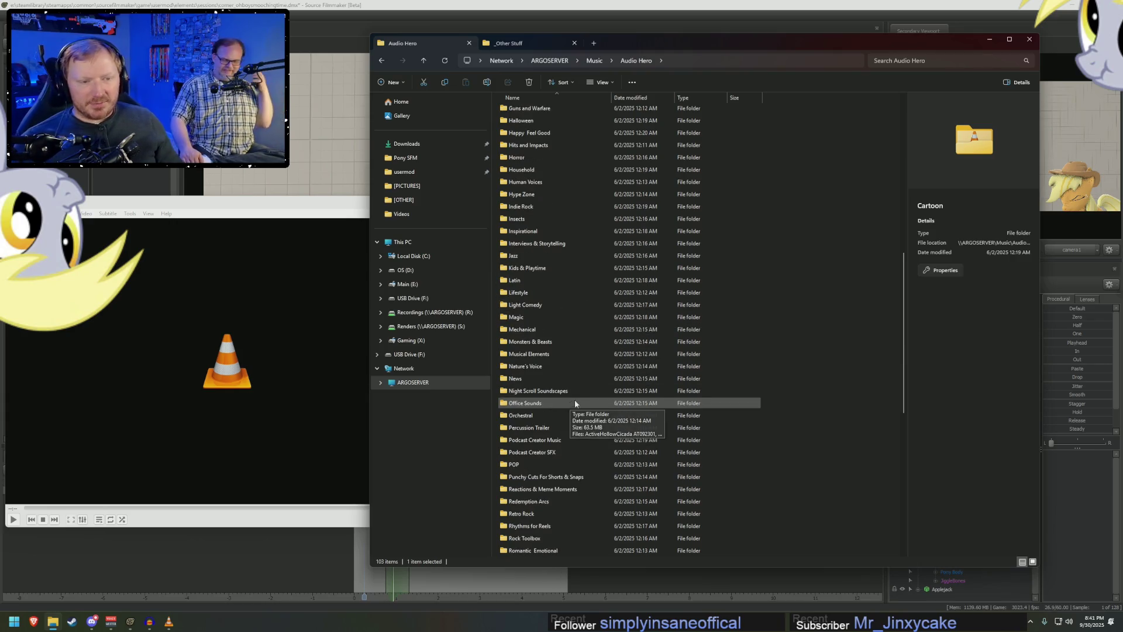
{"action": "scroll", "coordinate": [515, 325], "scroll_direction": "down", "scroll_amount": 3}
{"action": "double_click", "coordinate": [516, 304]}
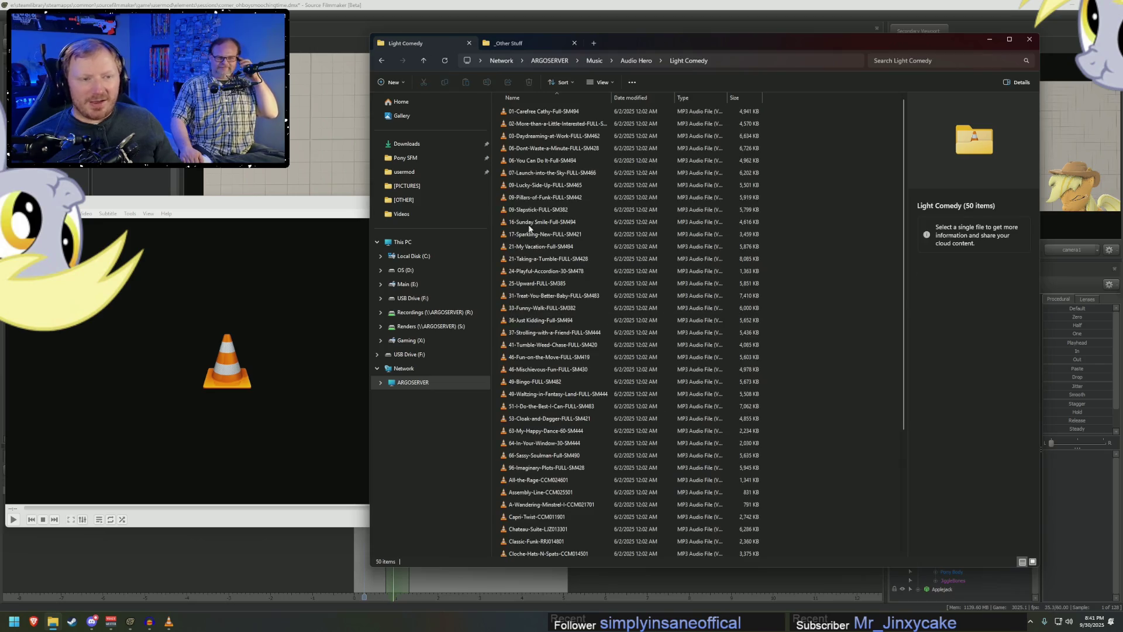
- Preview 09-Lucky-Side-Up, 16-Sunday Smile, 17-Sparkling-New, 21-My Vacation and 21-Taking-a-Tumble
{"action": "left_click", "coordinate": [539, 186]}
{"action": "double_click", "coordinate": [539, 186]}
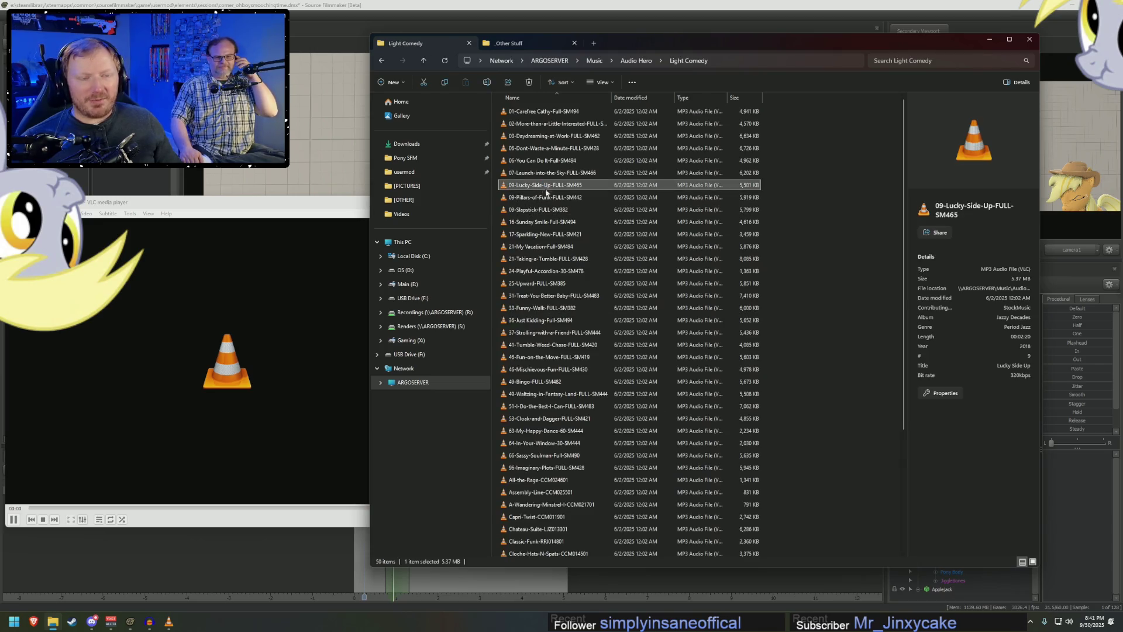
{"action": "double_click", "coordinate": [556, 222]}
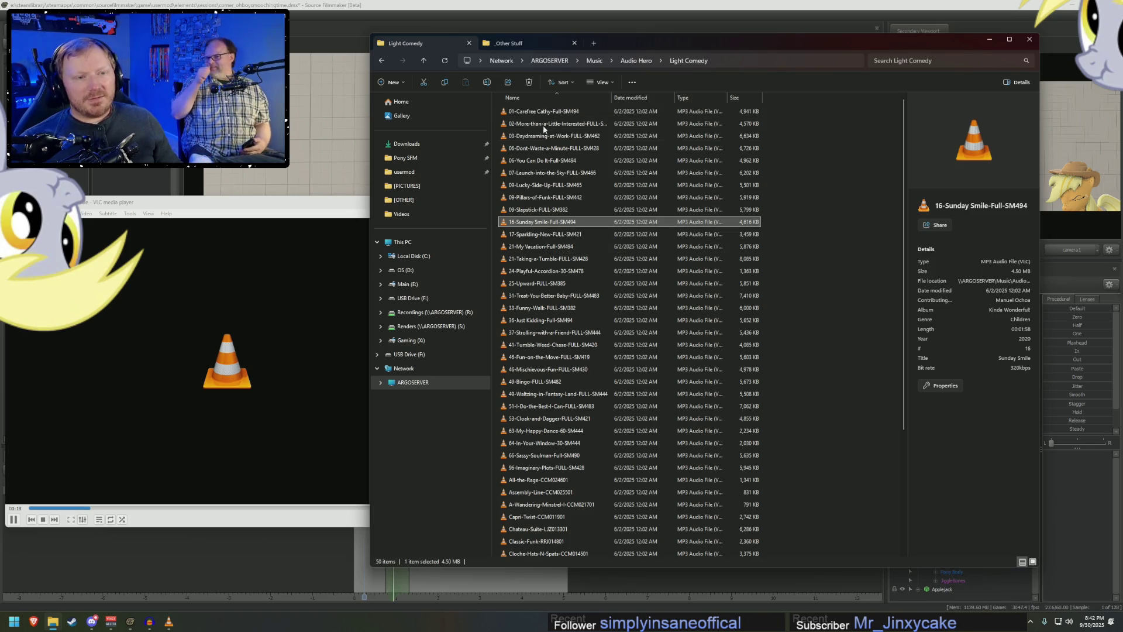
{"action": "double_click", "coordinate": [553, 234]}
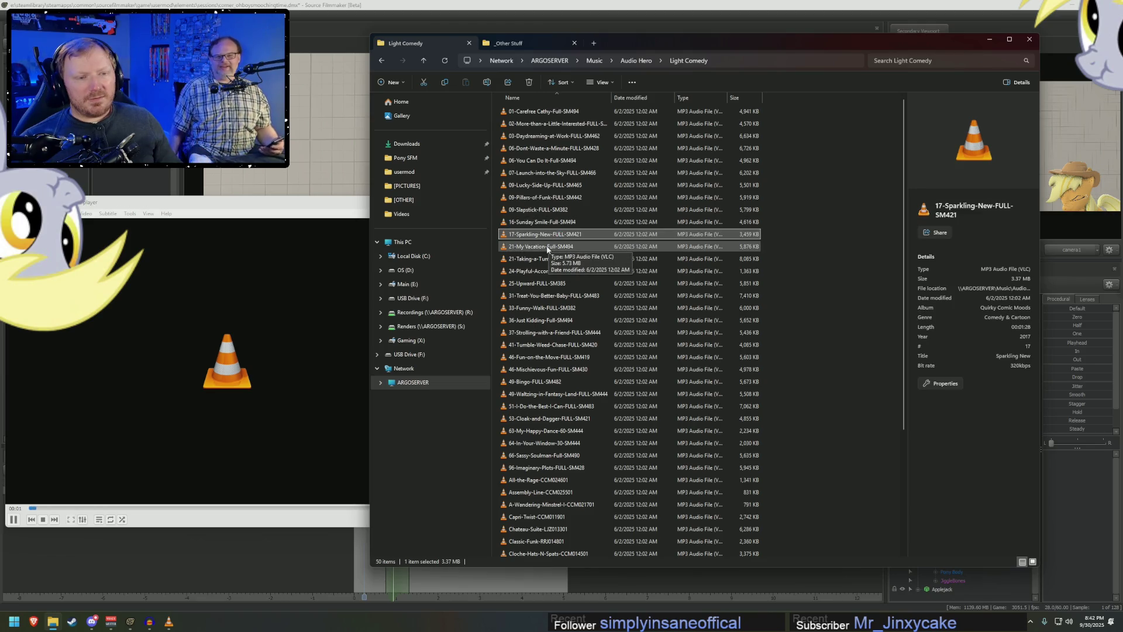
{"action": "double_click", "coordinate": [548, 248]}
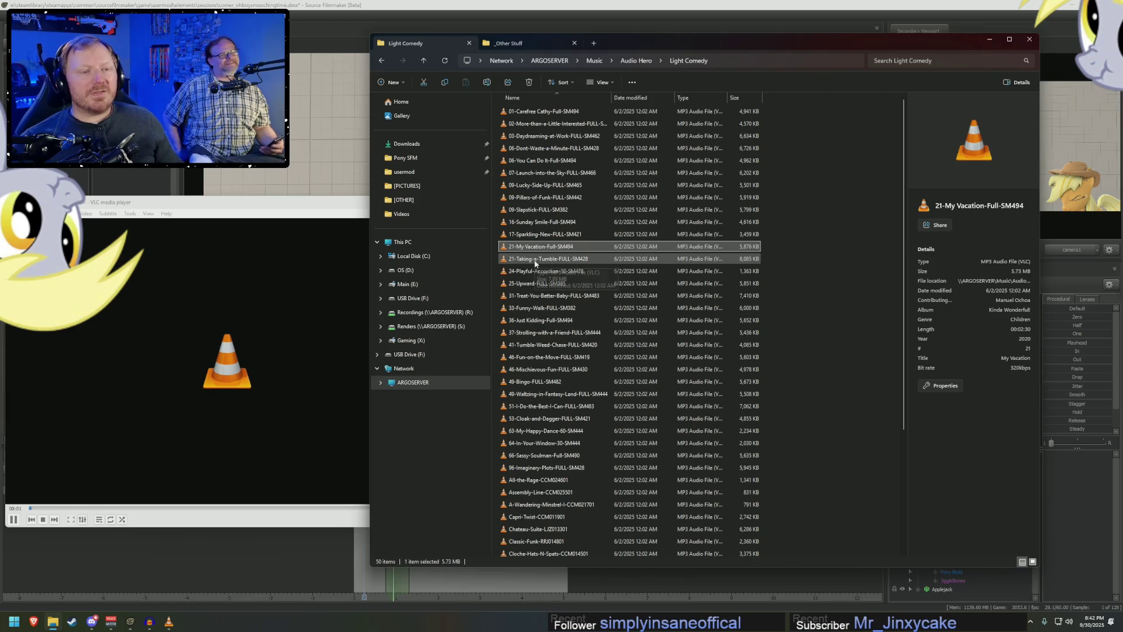
{"action": "double_click", "coordinate": [535, 261]}
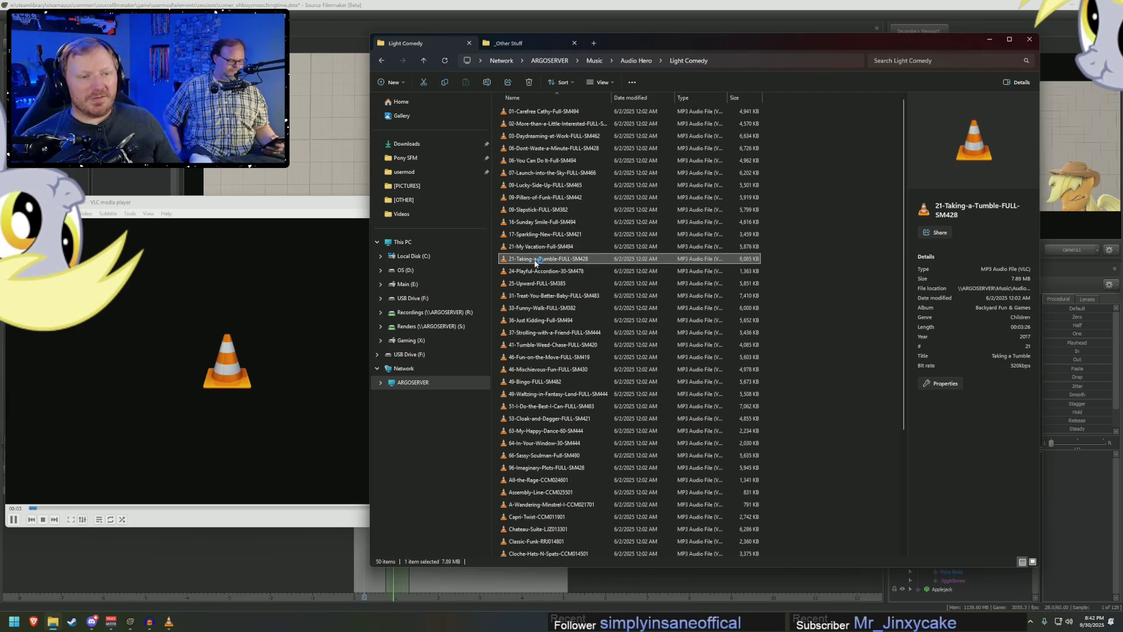
- Preview 25-Upward, 31-Treat-You-Better-Baby, Classic-Funk, Happy-Funk and 49-Waltzing-in-Fantasy-Land
{"action": "left_click", "coordinate": [533, 272]}
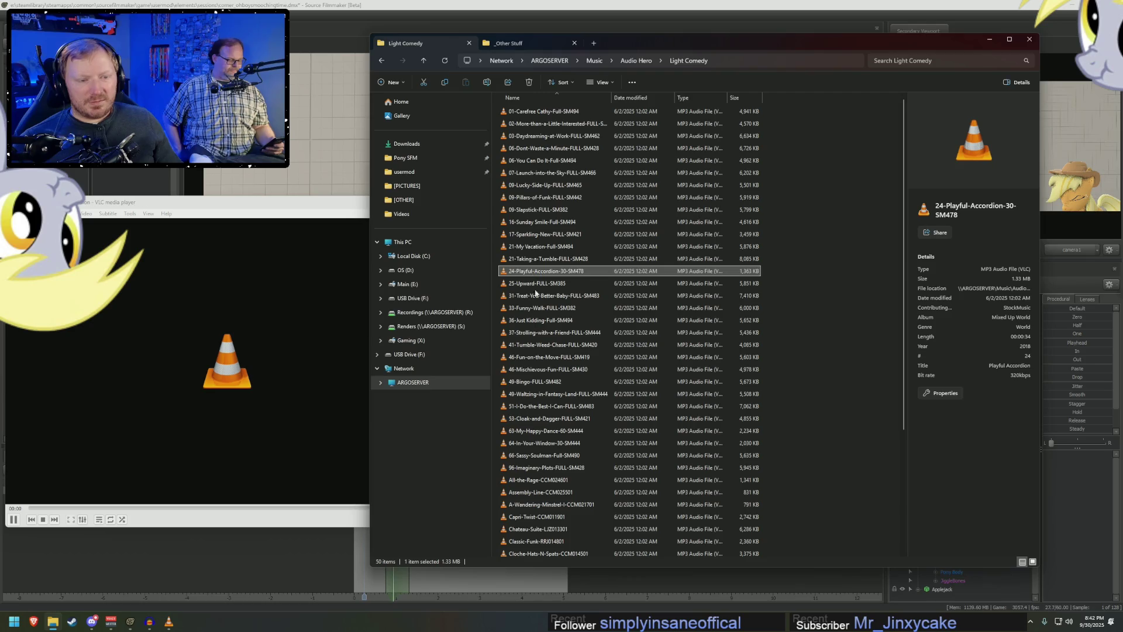
{"action": "double_click", "coordinate": [536, 284]}
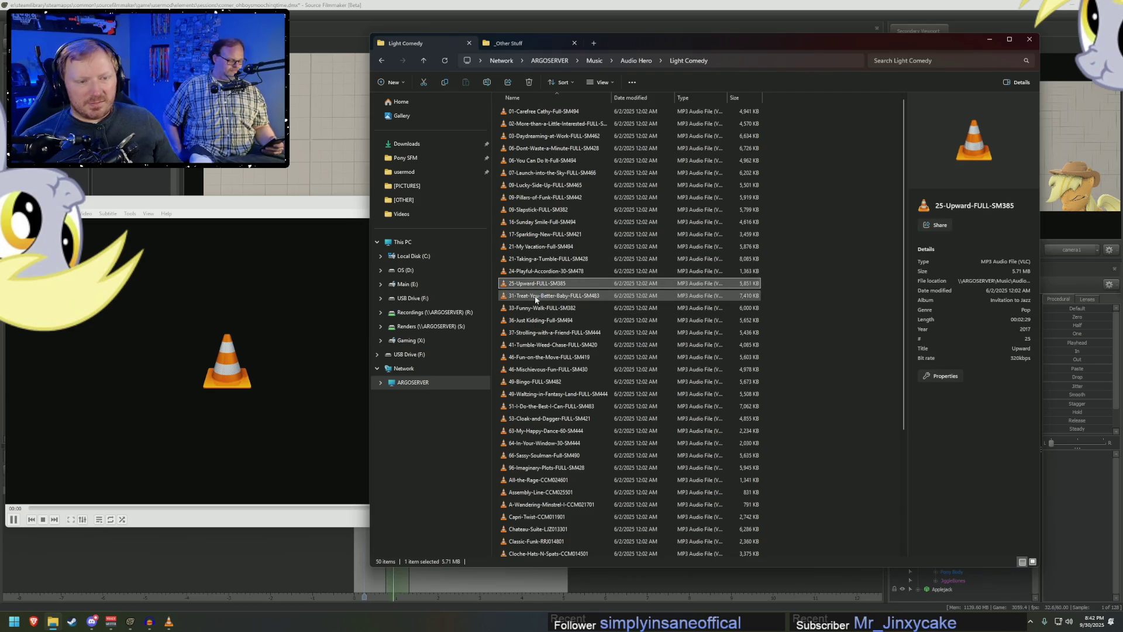
{"action": "double_click", "coordinate": [535, 296]}
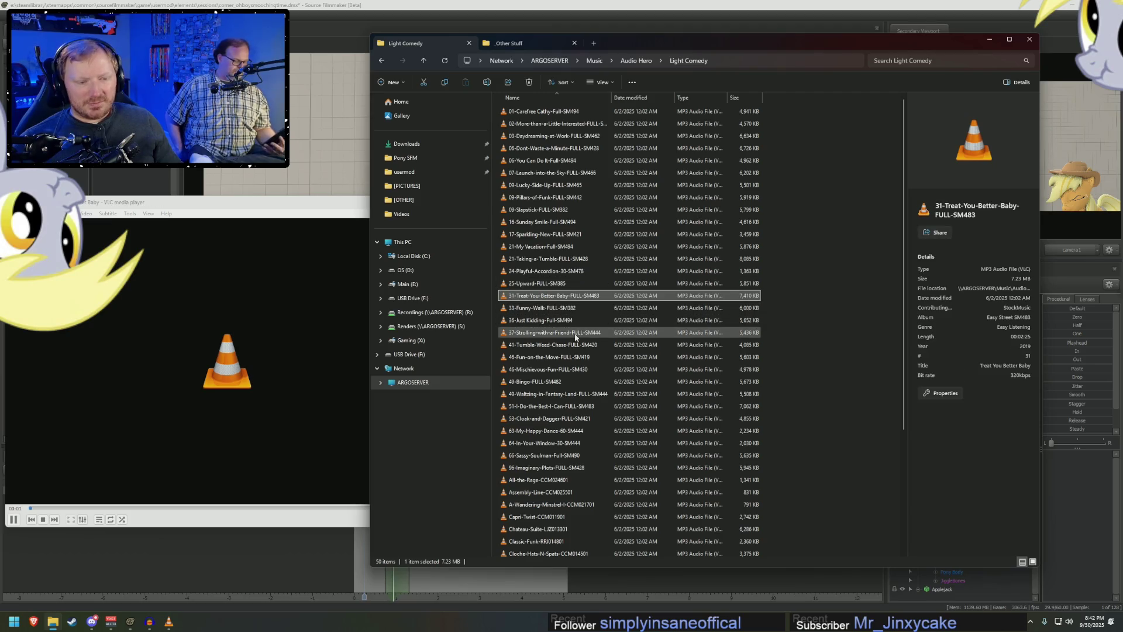
{"action": "scroll", "coordinate": [575, 337], "scroll_direction": "down", "scroll_amount": 5}
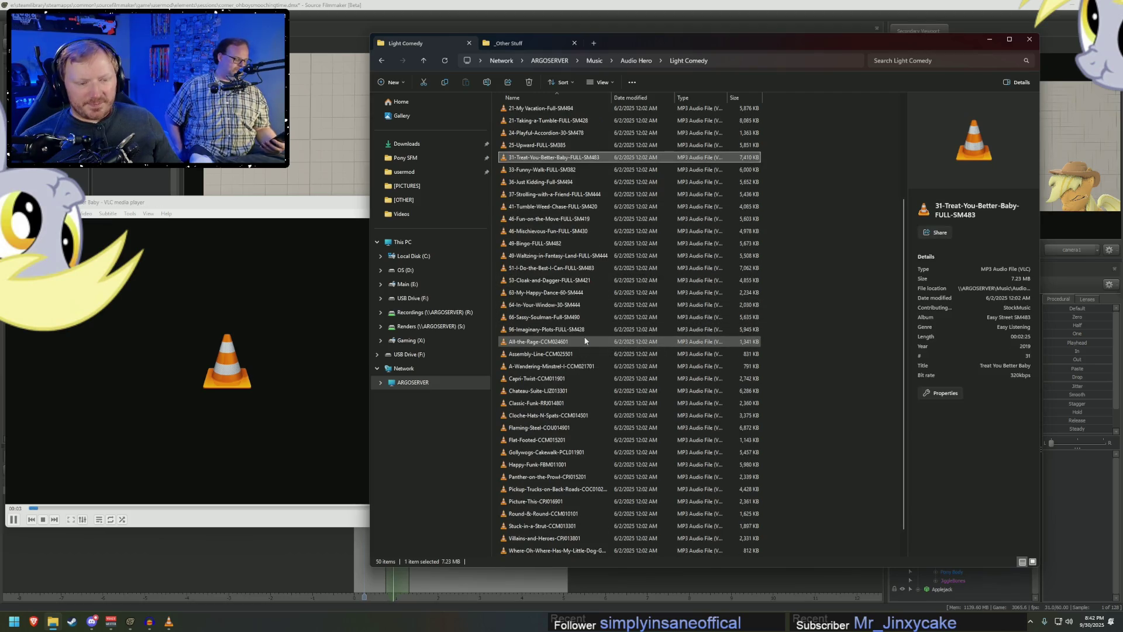
{"action": "scroll", "coordinate": [585, 341], "scroll_direction": "down", "scroll_amount": 1}
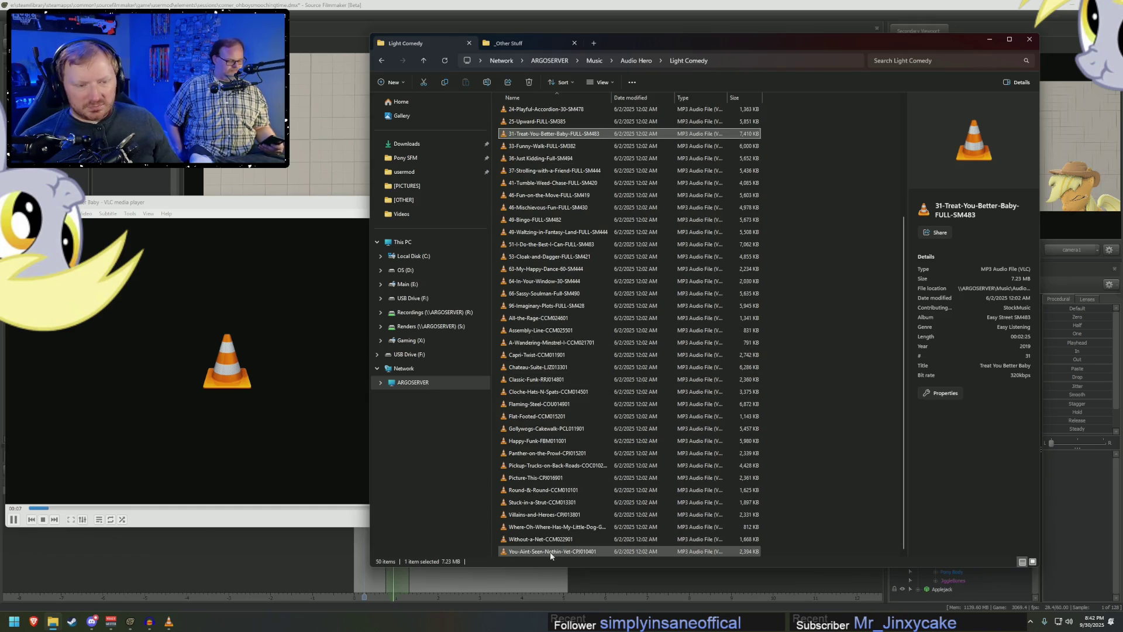
{"action": "double_click", "coordinate": [541, 380]}
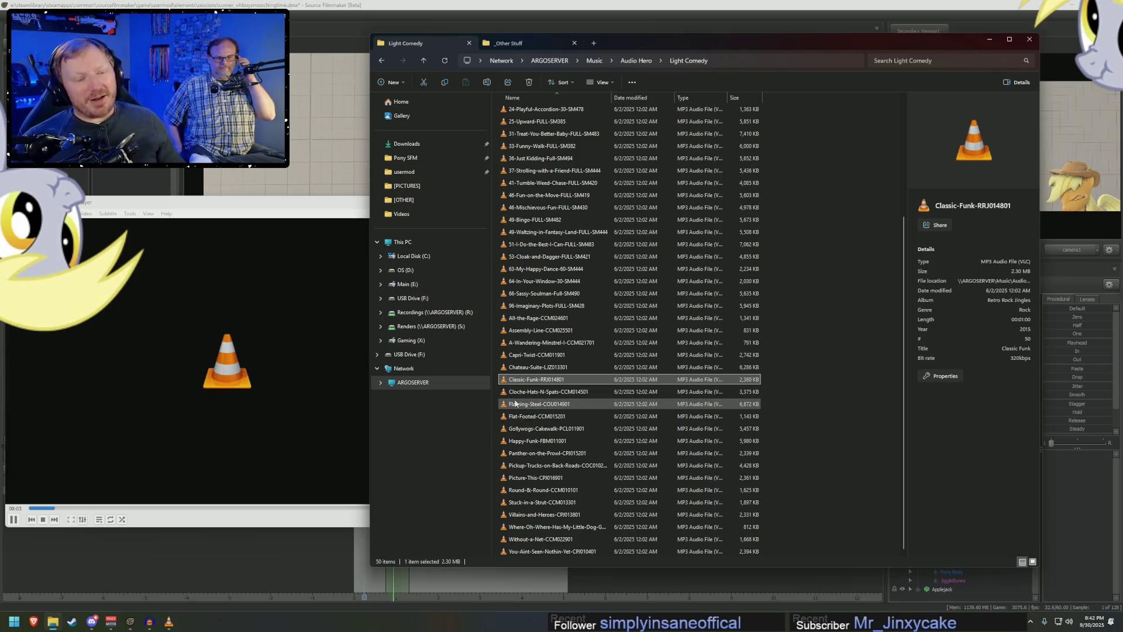
{"action": "double_click", "coordinate": [535, 441]}
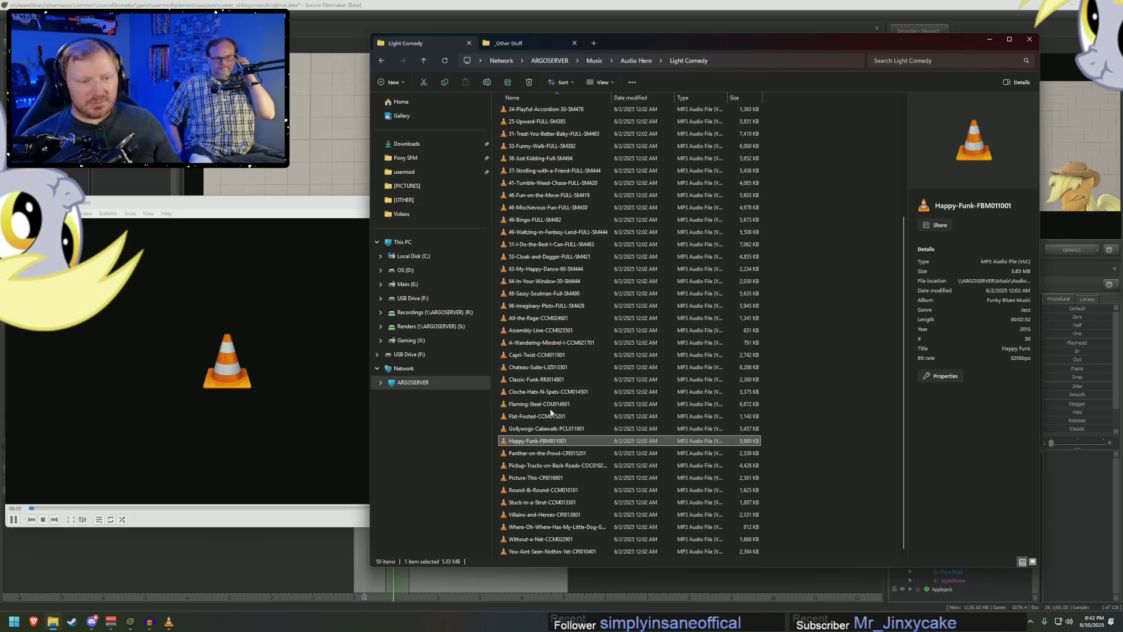
{"action": "double_click", "coordinate": [553, 232]}
{"action": "scroll", "coordinate": [543, 177], "scroll_direction": "up", "scroll_amount": 5}
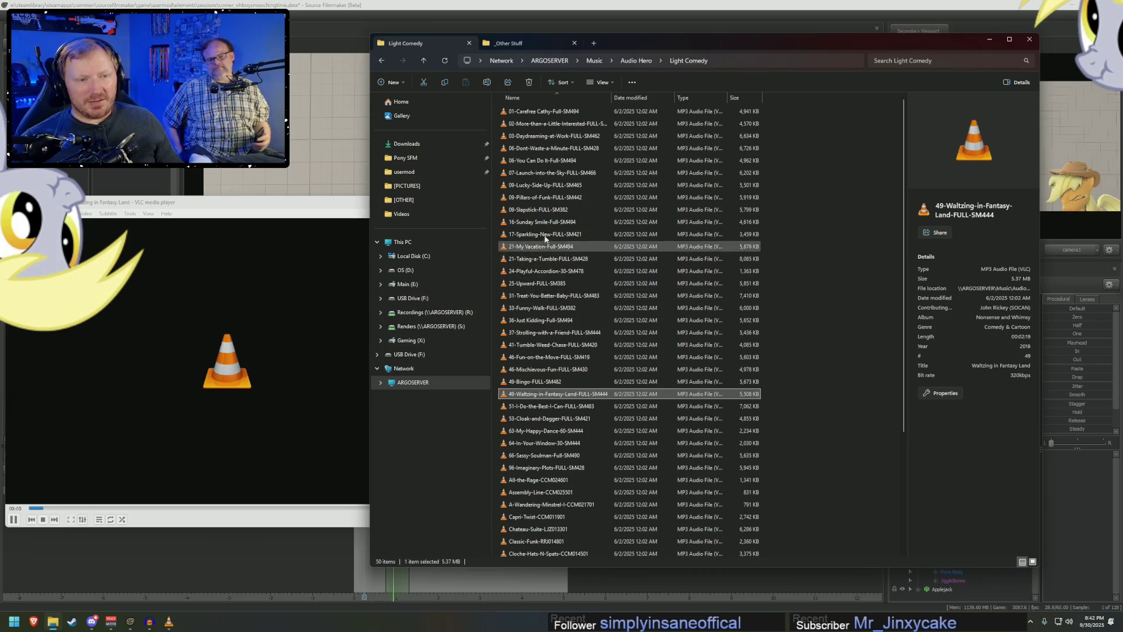
{"action": "left_click", "coordinate": [632, 59]}
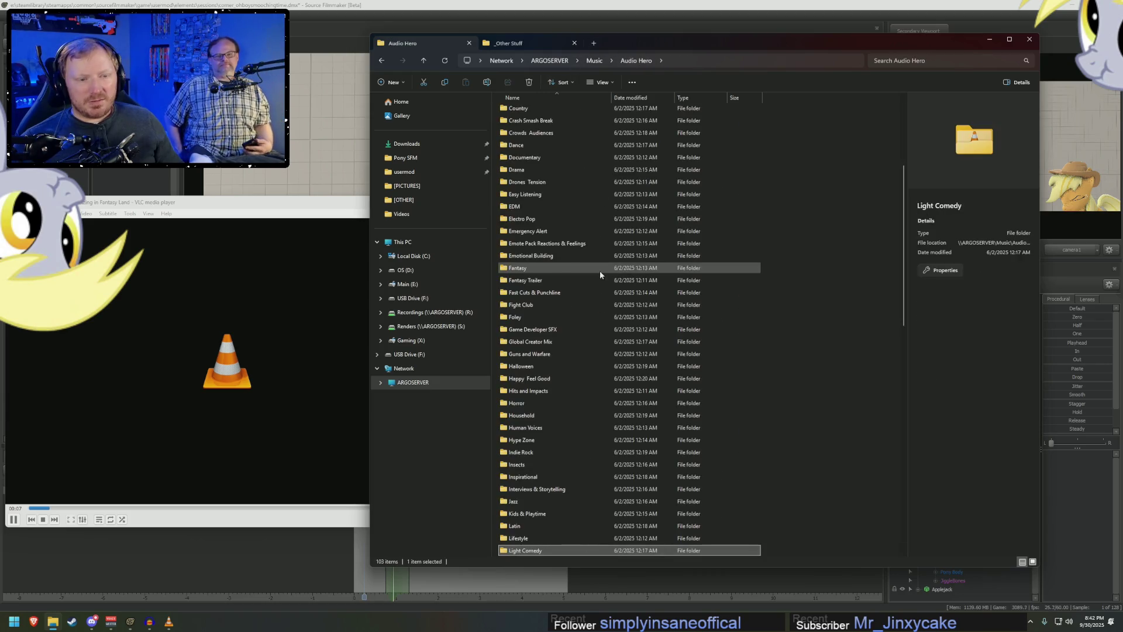
{"action": "scroll", "coordinate": [574, 350], "scroll_direction": "down", "scroll_amount": 7}
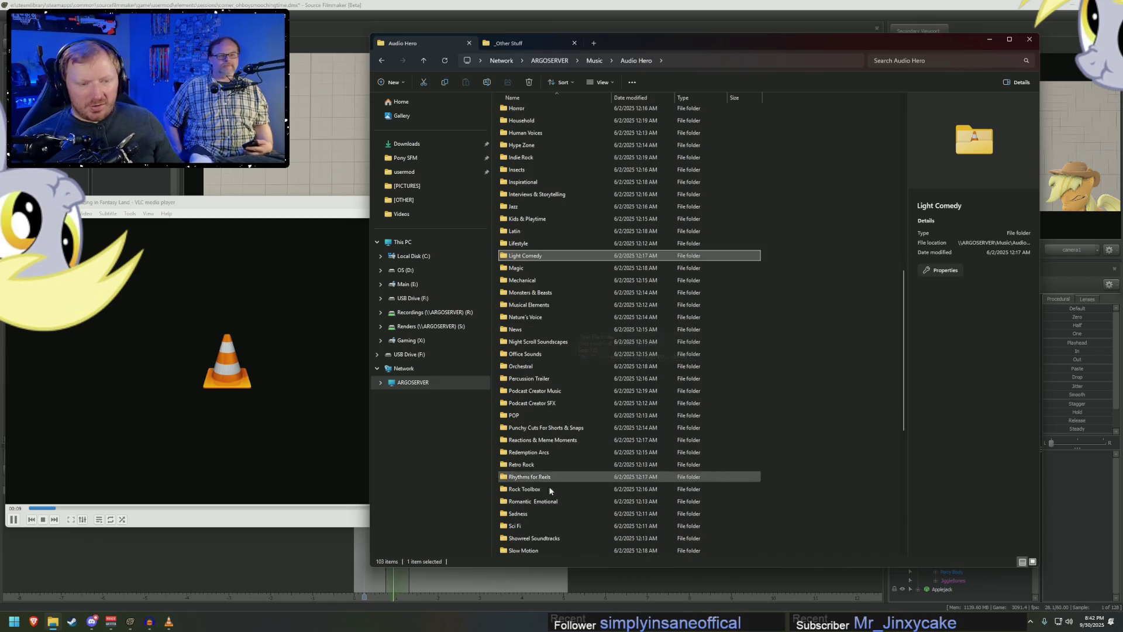
{"action": "double_click", "coordinate": [536, 502]}
{"action": "left_click", "coordinate": [546, 161]}
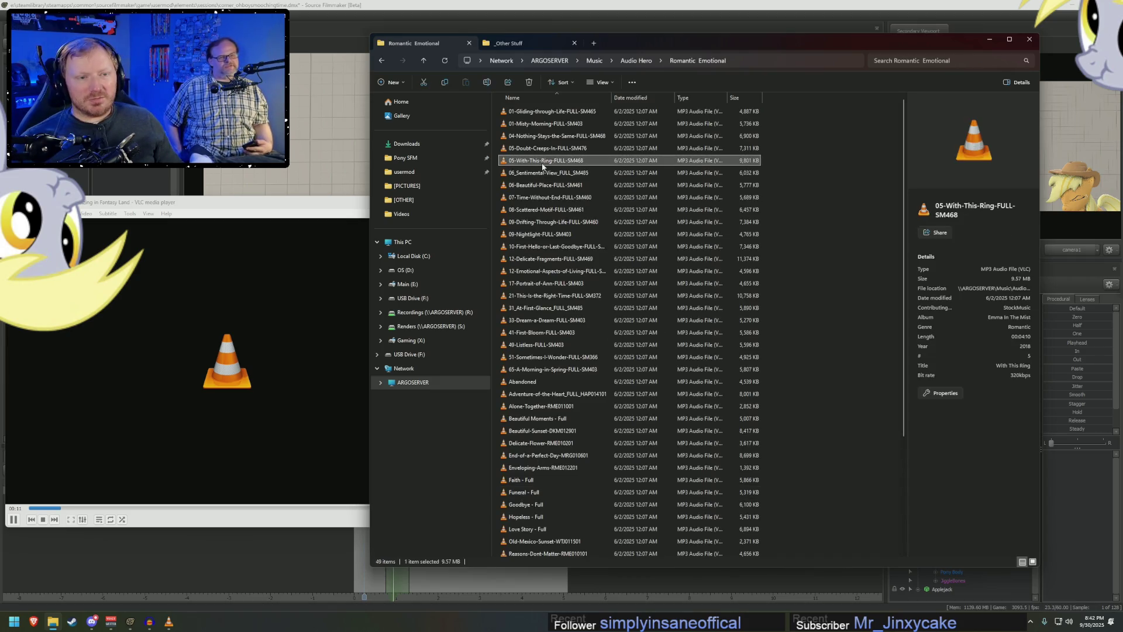
{"action": "double_click", "coordinate": [543, 224]}
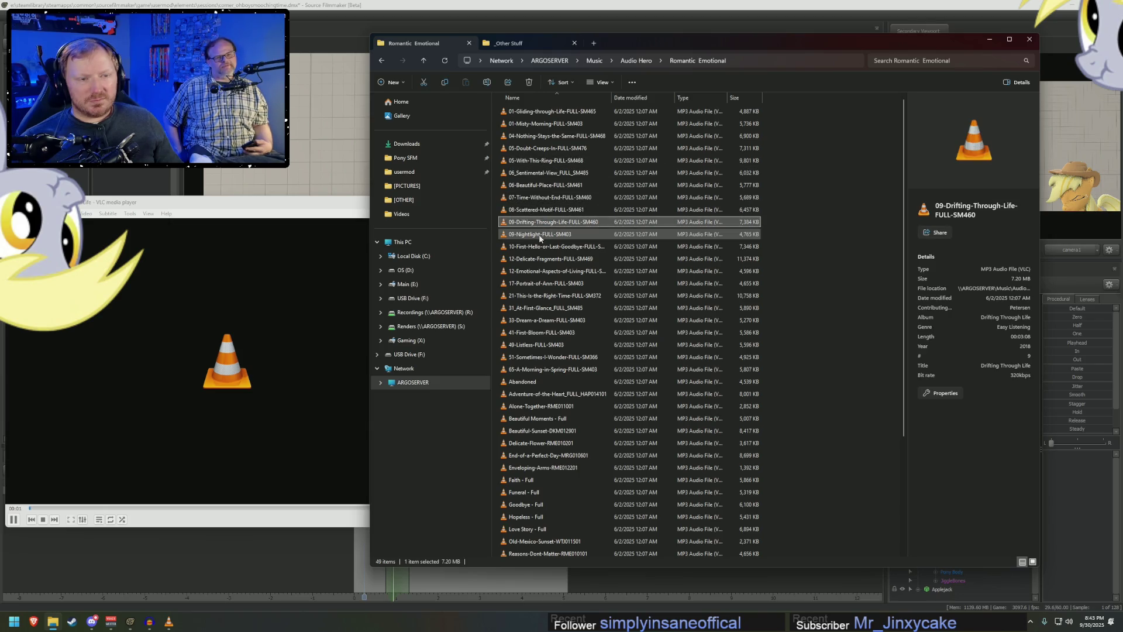
{"action": "double_click", "coordinate": [539, 236]}
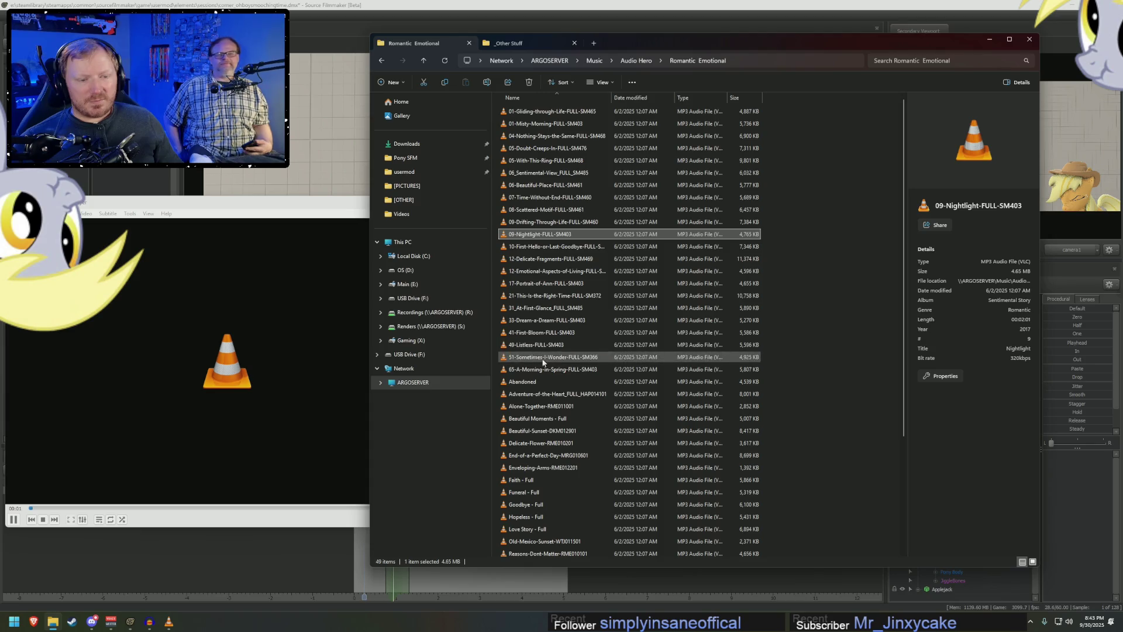
{"action": "scroll", "coordinate": [543, 361], "scroll_direction": "down", "scroll_amount": 4}
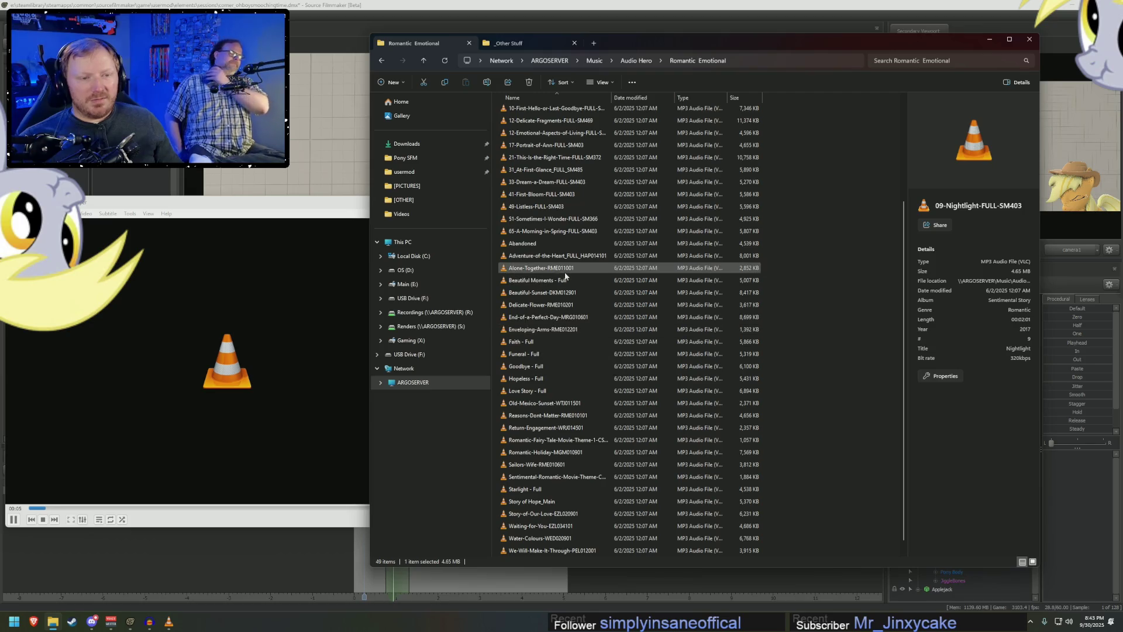
{"action": "left_click", "coordinate": [636, 60]}
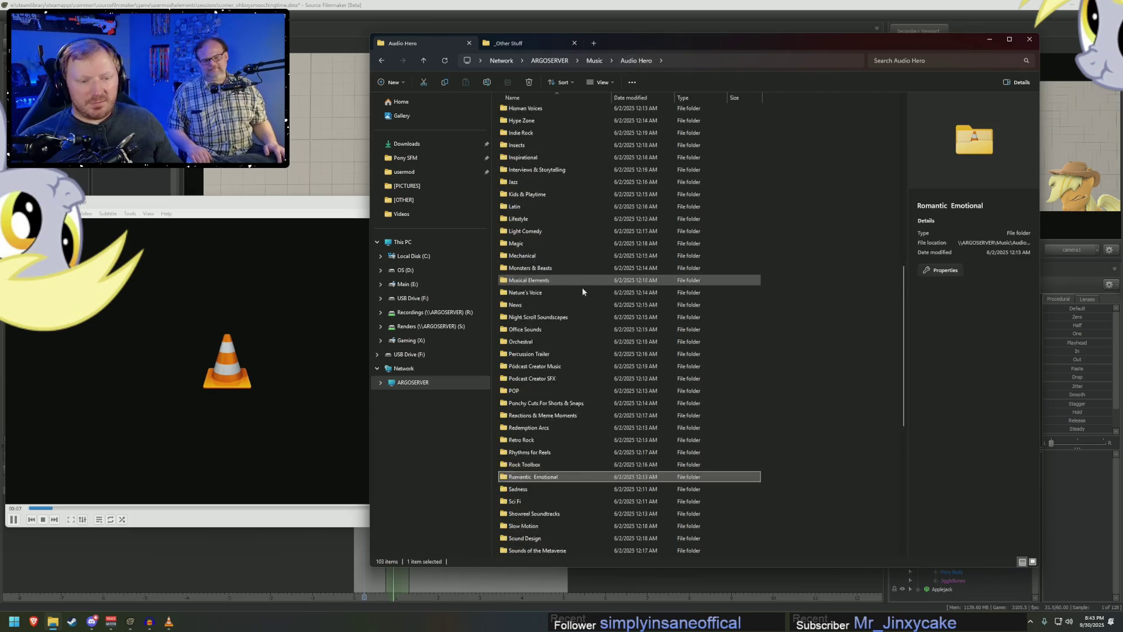
{"action": "left_click", "coordinate": [513, 415]}
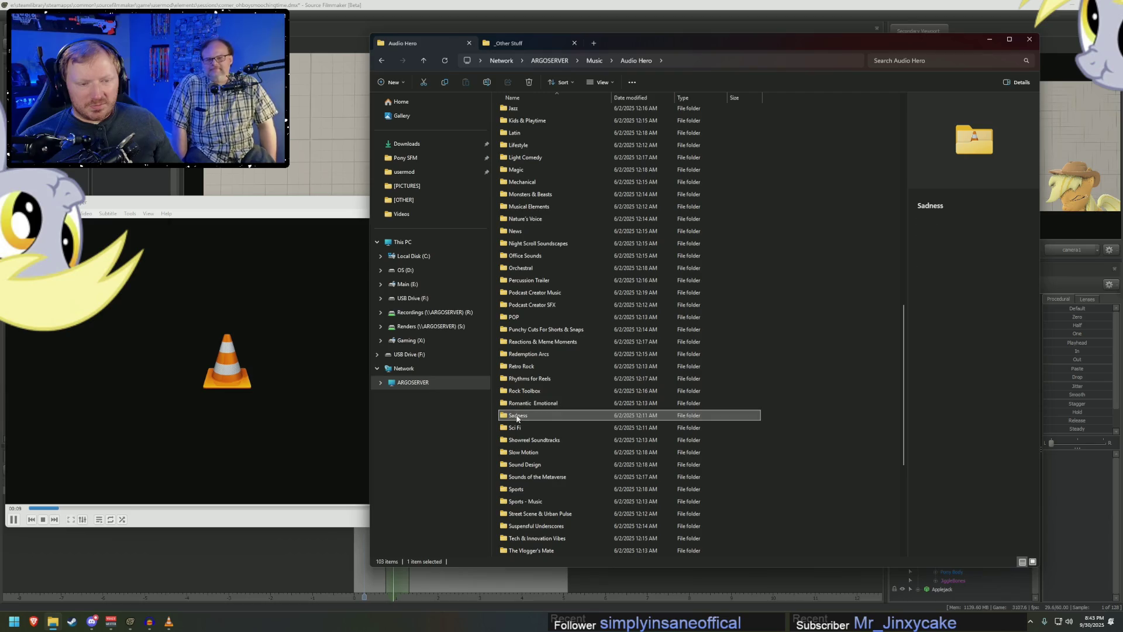
{"action": "scroll", "coordinate": [539, 453], "scroll_direction": "down", "scroll_amount": 2}
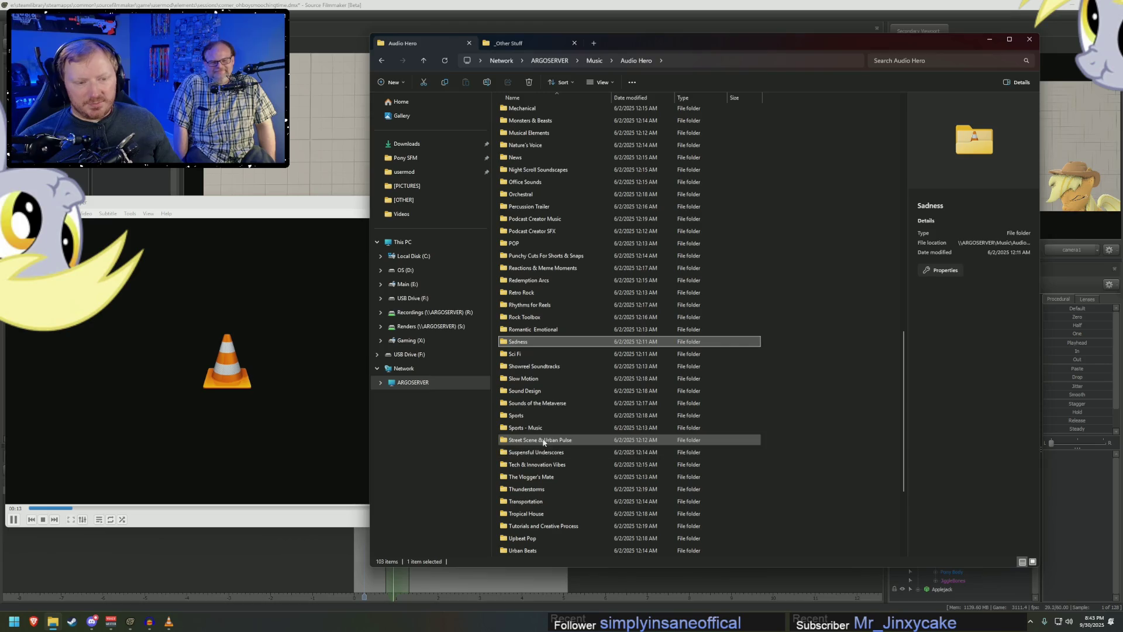
{"action": "scroll", "coordinate": [538, 453], "scroll_direction": "down", "scroll_amount": 3}
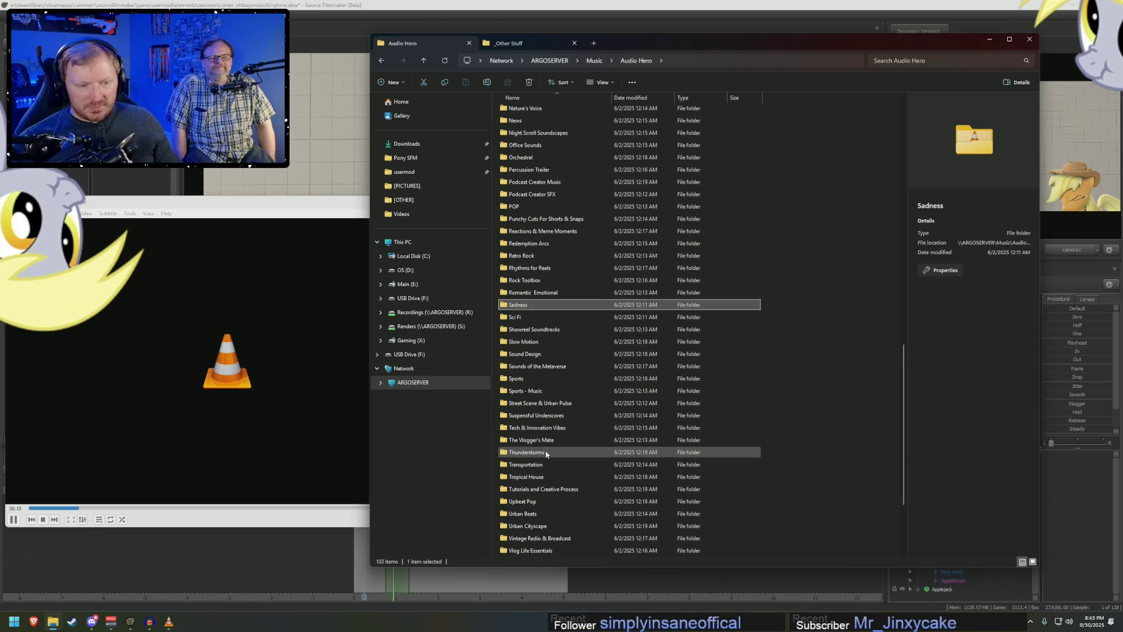
{"action": "scroll", "coordinate": [553, 483], "scroll_direction": "down", "scroll_amount": 2}
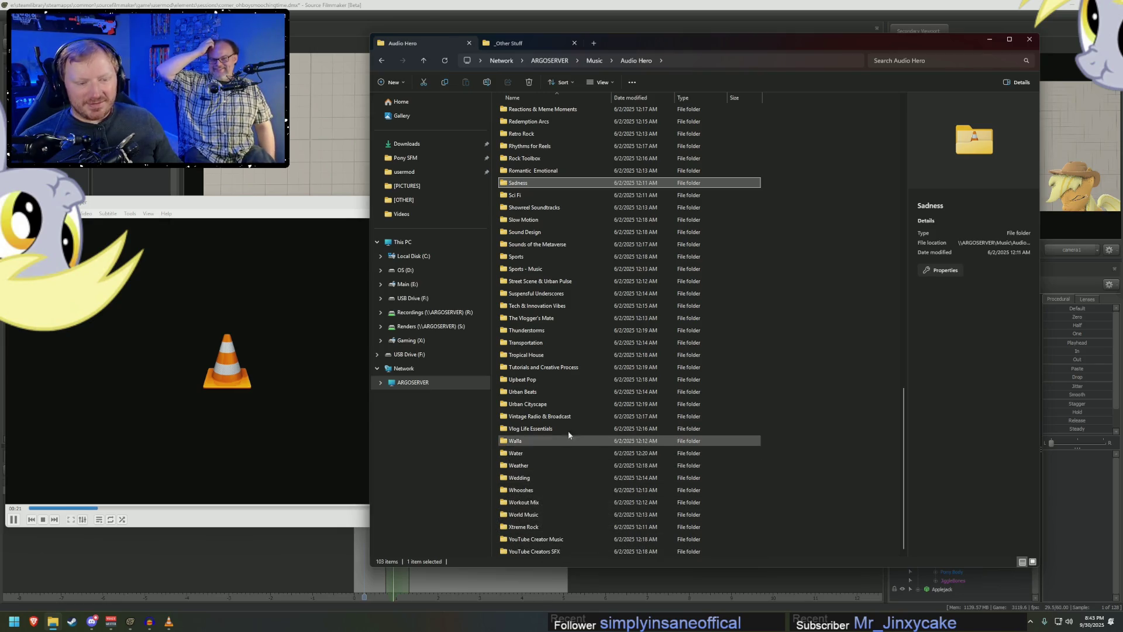
{"action": "scroll", "coordinate": [549, 487], "scroll_direction": "up", "scroll_amount": 2}
{"action": "scroll", "coordinate": [549, 488], "scroll_direction": "up", "scroll_amount": 20}
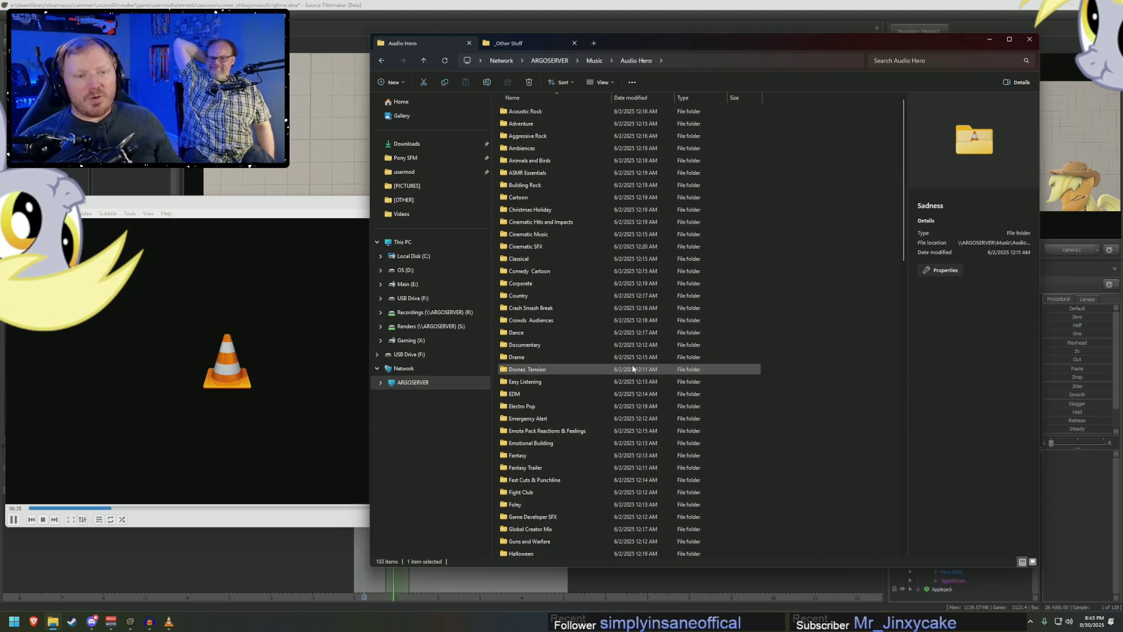
{"action": "scroll", "coordinate": [527, 423], "scroll_direction": "down", "scroll_amount": 1}
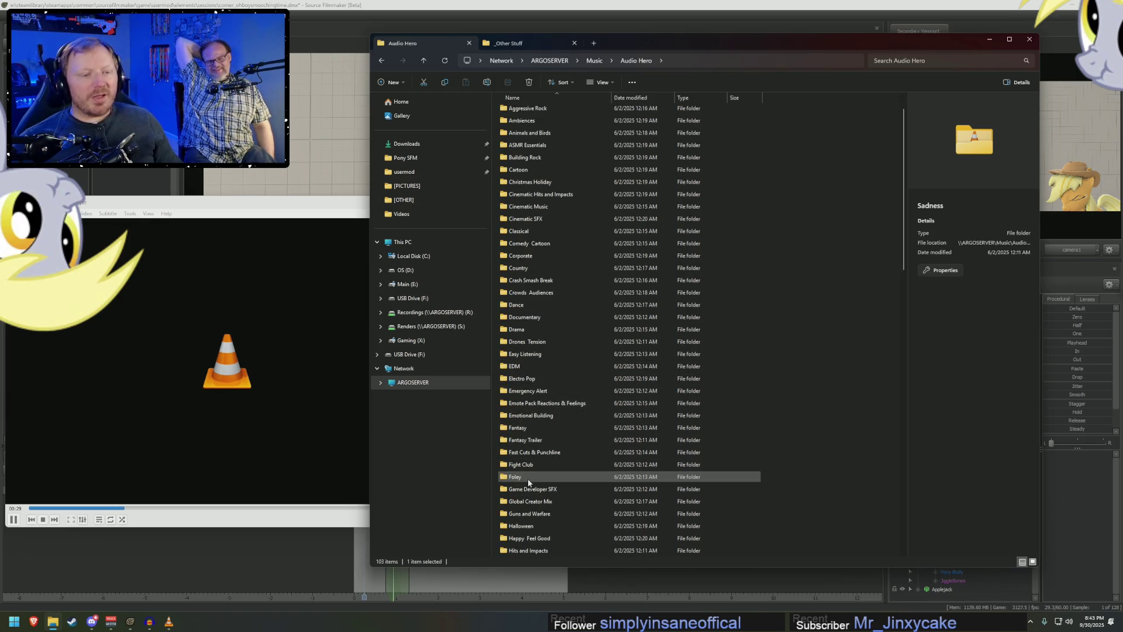
{"action": "mouse_move", "coordinate": [528, 480]}
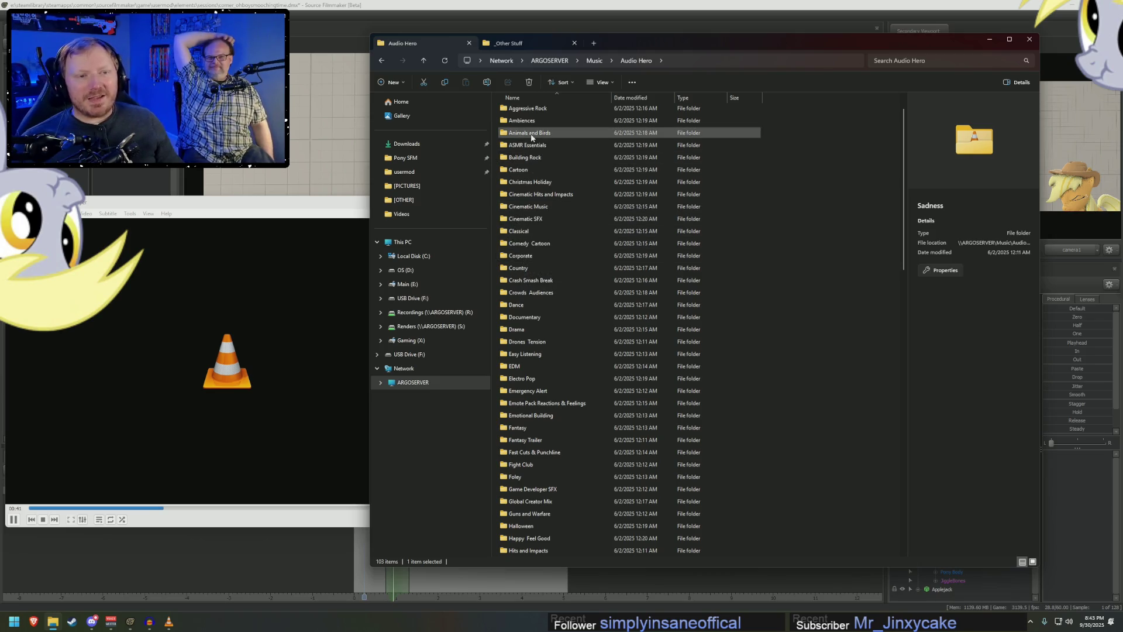
{"action": "scroll", "coordinate": [542, 216], "scroll_direction": "up", "scroll_amount": 1}
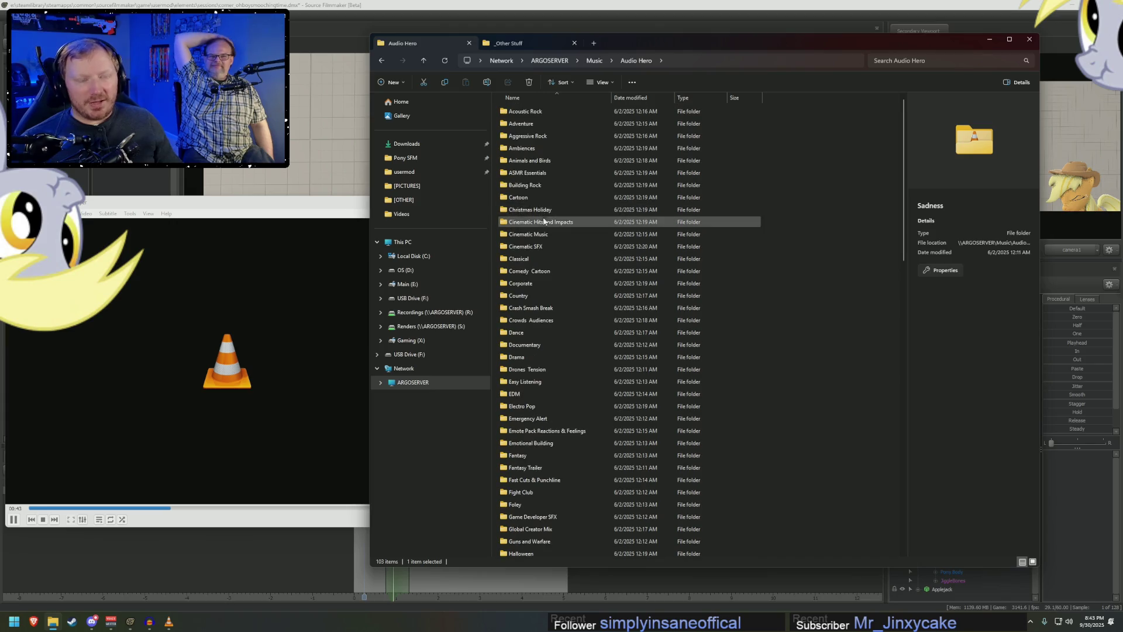
{"action": "scroll", "coordinate": [543, 228], "scroll_direction": "down", "scroll_amount": 4}
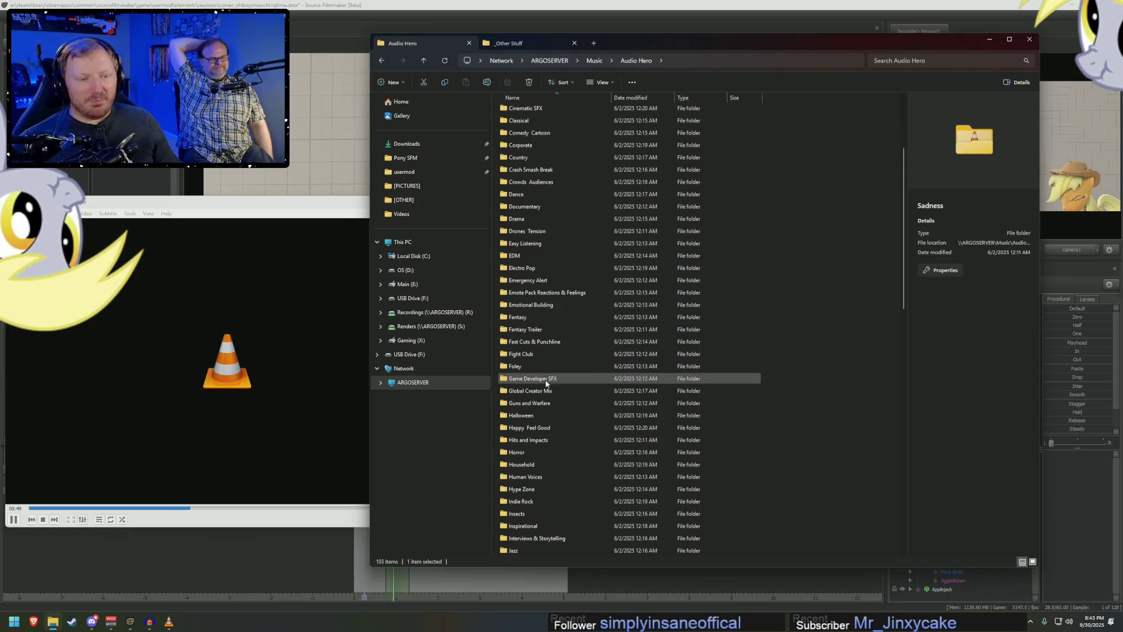
{"action": "scroll", "coordinate": [533, 431], "scroll_direction": "down", "scroll_amount": 3}
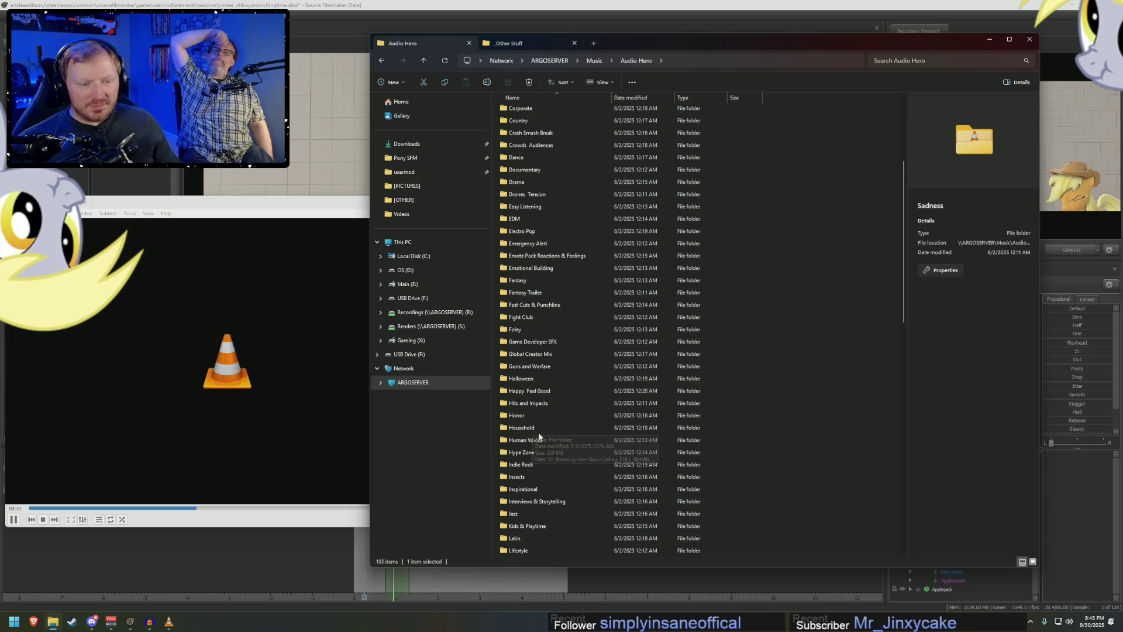
{"action": "scroll", "coordinate": [591, 354], "scroll_direction": "down", "scroll_amount": 1}
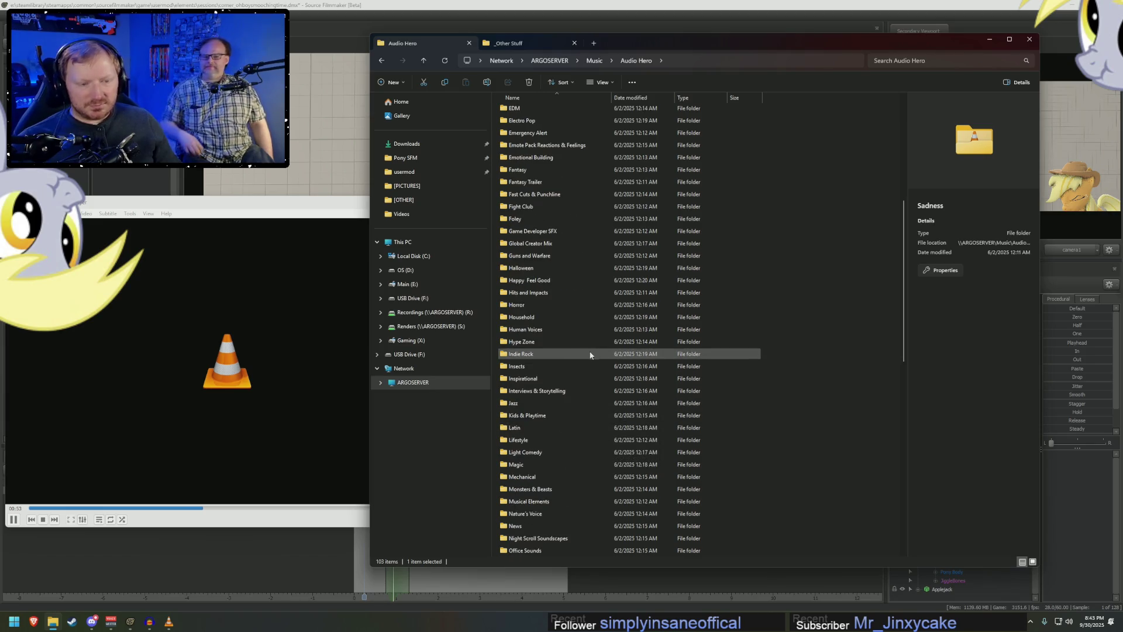
{"action": "double_click", "coordinate": [518, 417]}
{"action": "double_click", "coordinate": [545, 124]}
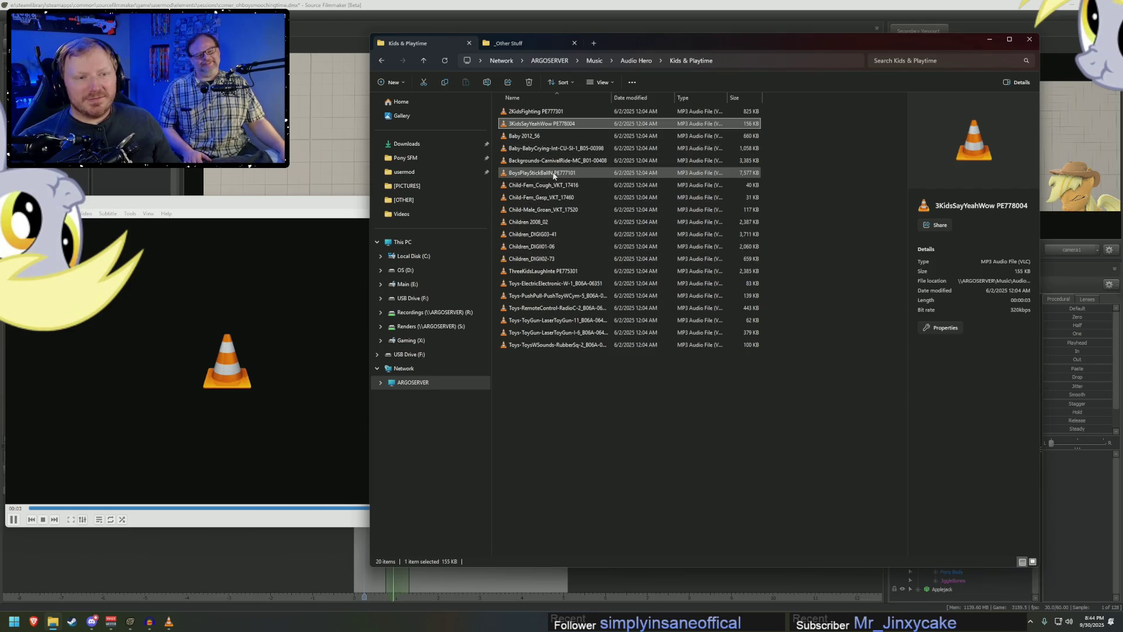
{"action": "left_click", "coordinate": [630, 61]}
{"action": "left_click", "coordinate": [638, 61]}
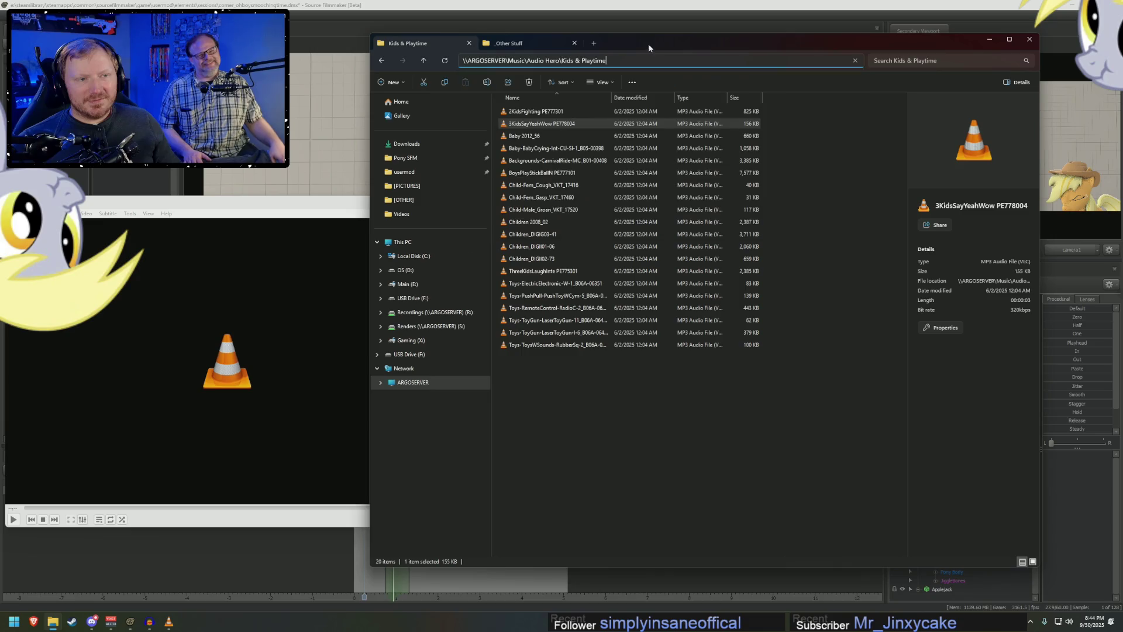
{"action": "left_click", "coordinate": [638, 61]}
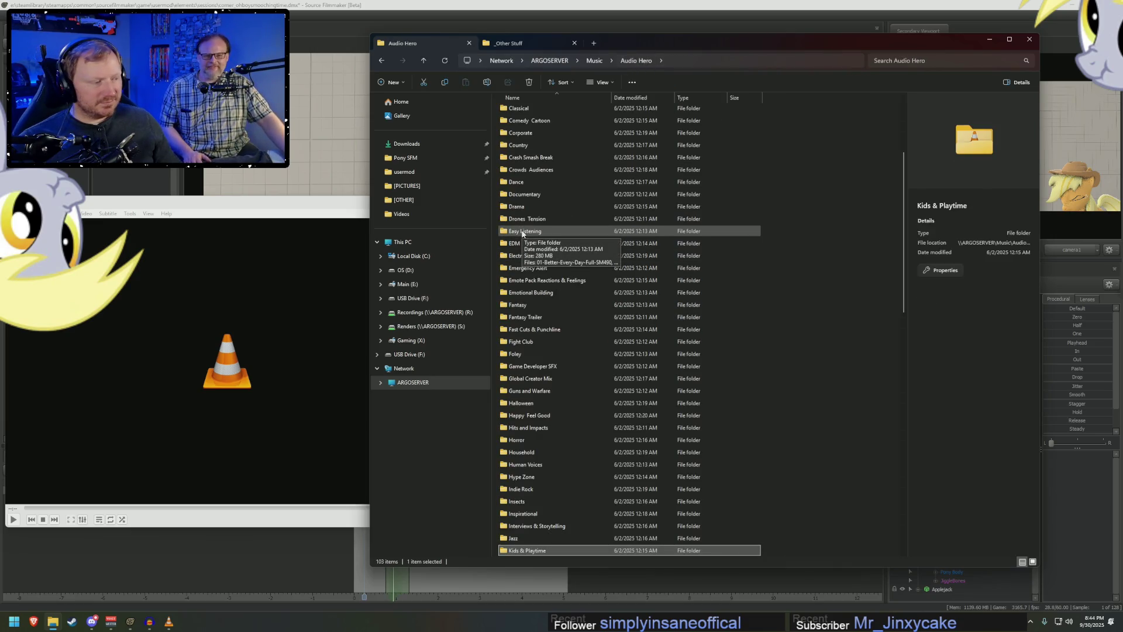
{"action": "scroll", "coordinate": [580, 298], "scroll_direction": "down", "scroll_amount": 15}
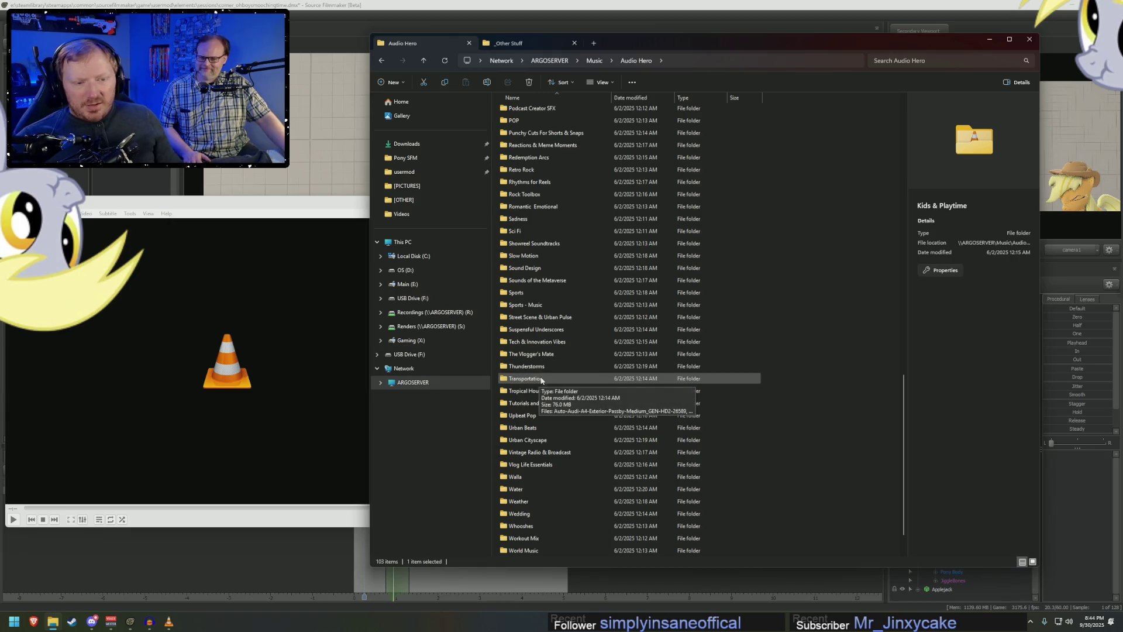
{"action": "left_click", "coordinate": [561, 408]}
{"action": "double_click", "coordinate": [562, 408]}
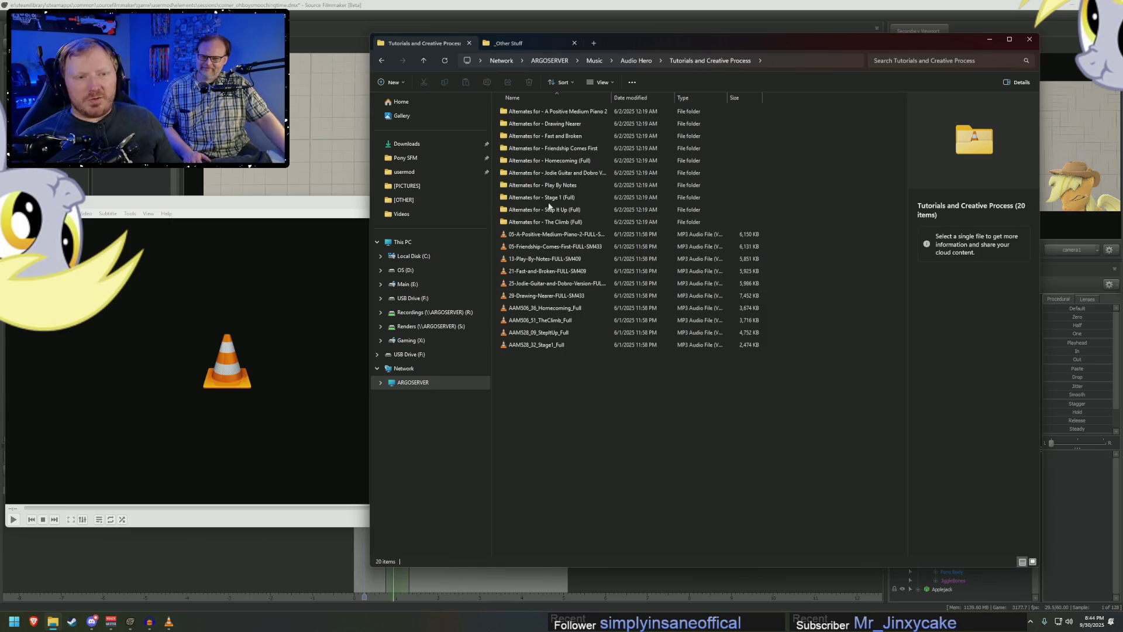
{"action": "double_click", "coordinate": [541, 237]}
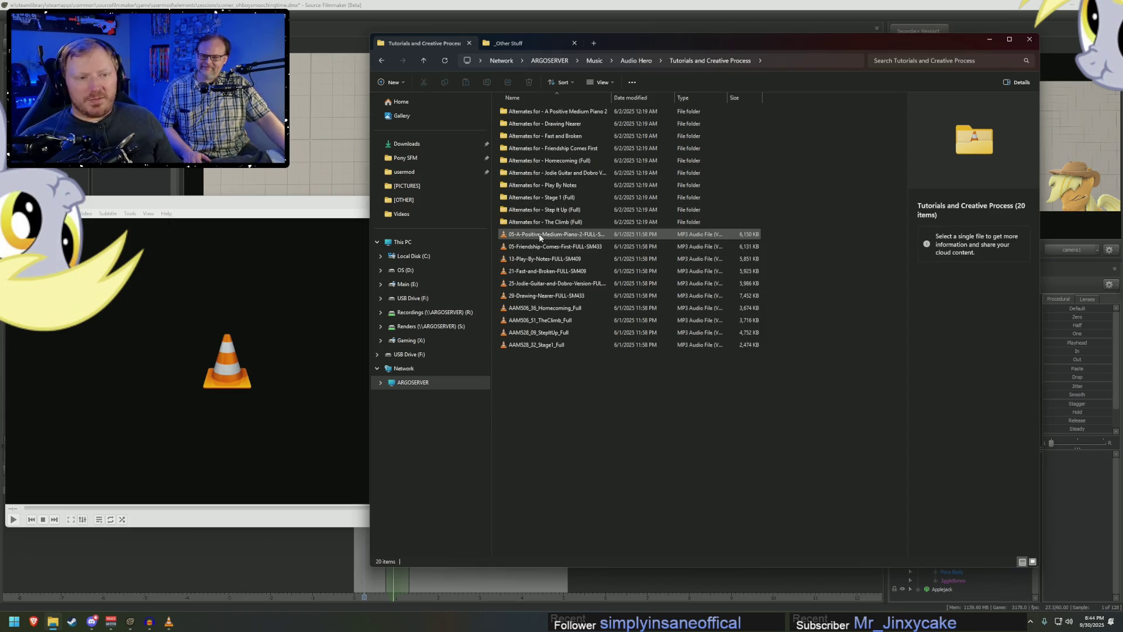
{"action": "double_click", "coordinate": [544, 270]}
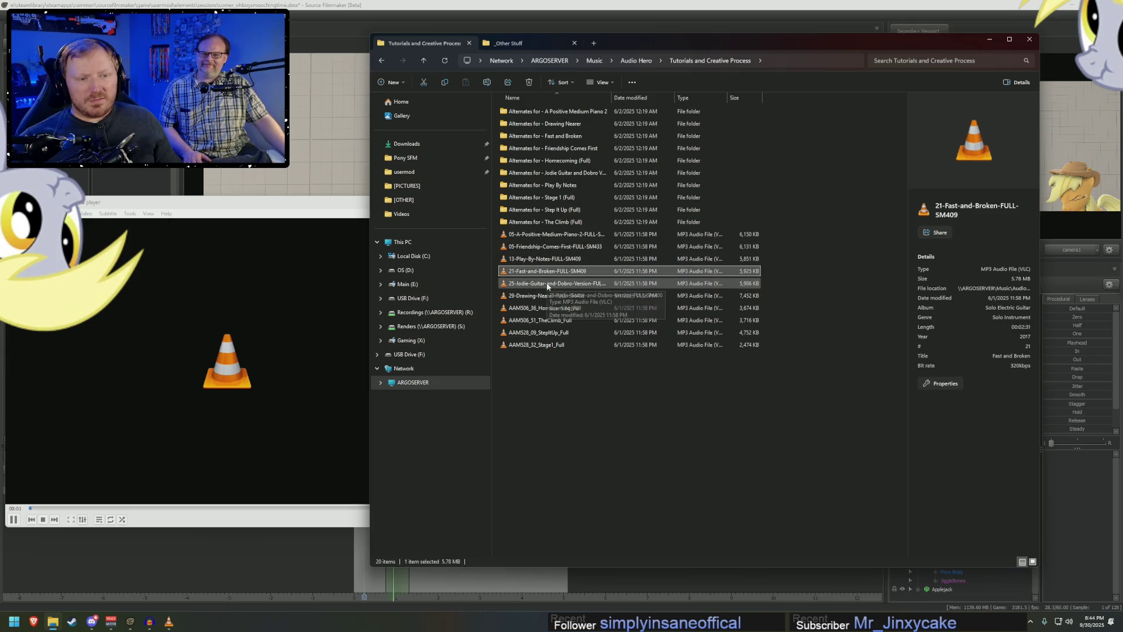
{"action": "left_click", "coordinate": [536, 297]}
{"action": "left_click", "coordinate": [636, 60]}
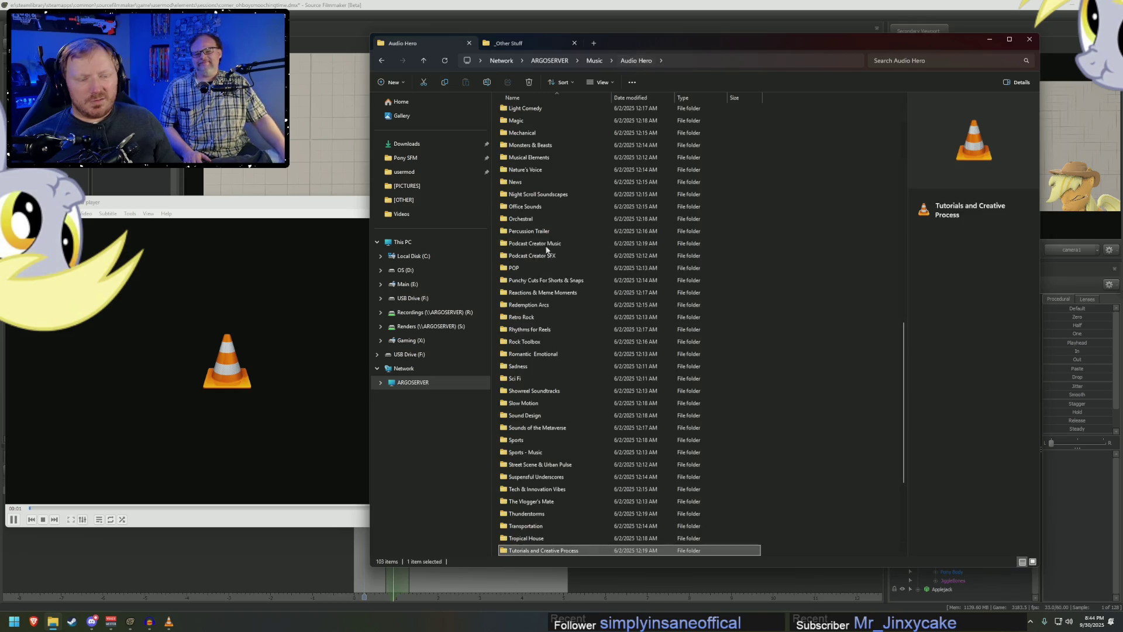
{"action": "scroll", "coordinate": [535, 329], "scroll_direction": "up", "scroll_amount": 2}
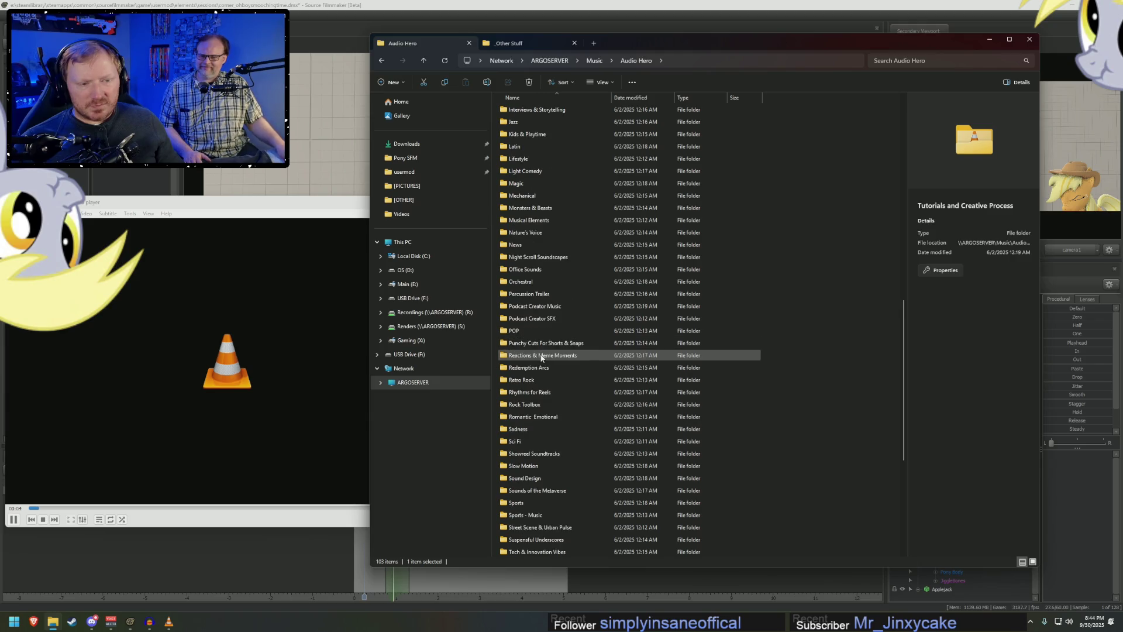
{"action": "double_click", "coordinate": [541, 357]}
{"action": "double_click", "coordinate": [547, 135]}
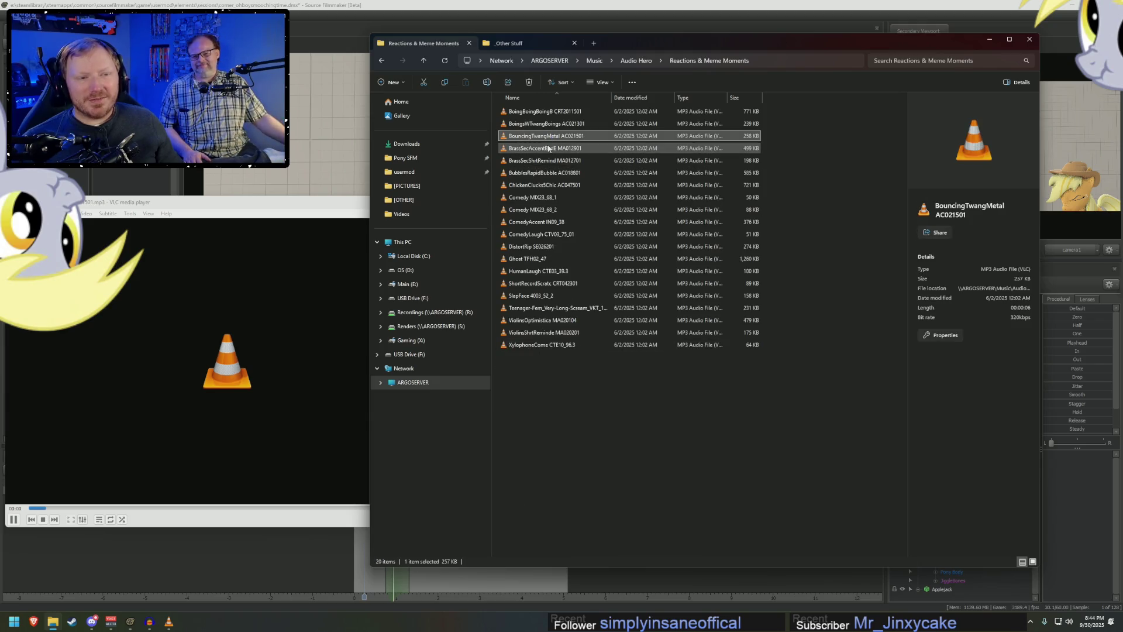
{"action": "double_click", "coordinate": [536, 222]}
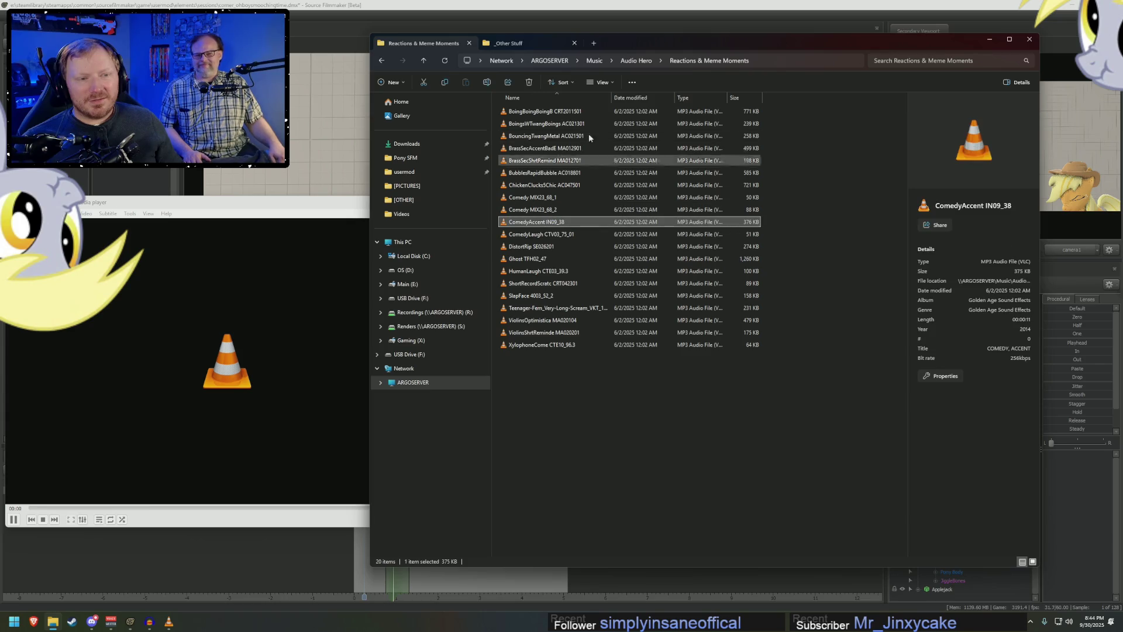
{"action": "left_click", "coordinate": [641, 61]}
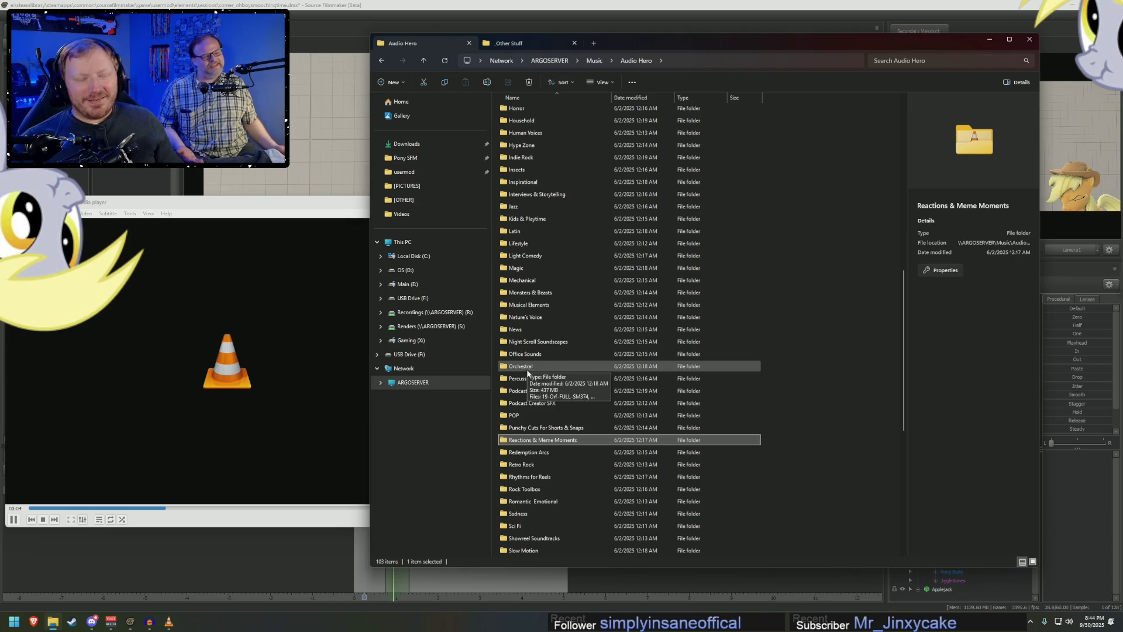
{"action": "scroll", "coordinate": [528, 374], "scroll_direction": "up", "scroll_amount": 3}
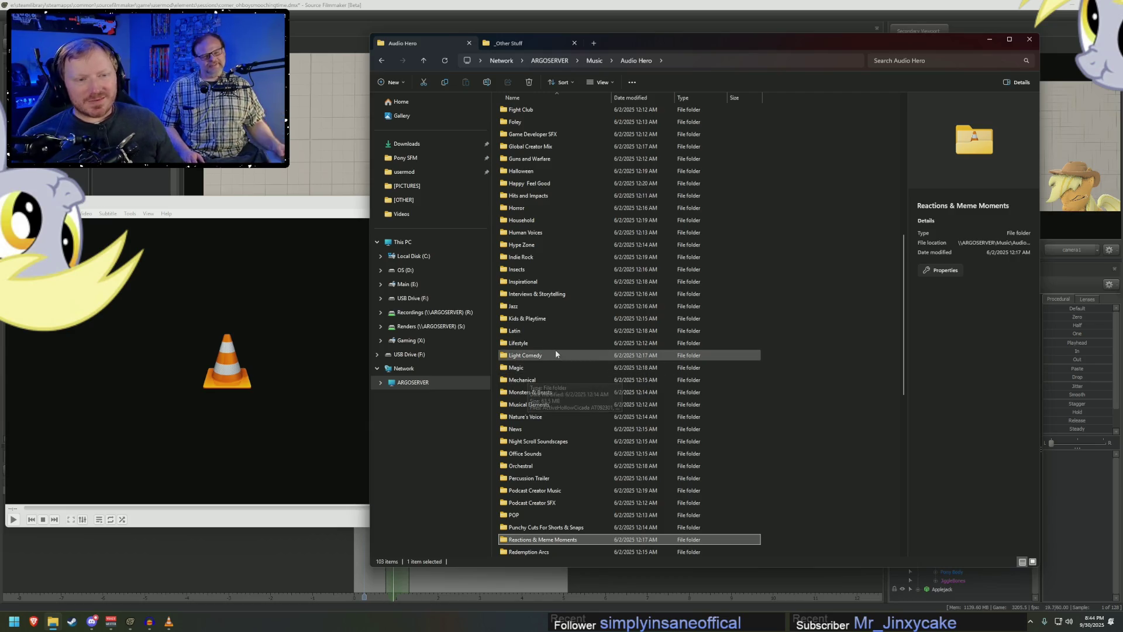
{"action": "scroll", "coordinate": [556, 348], "scroll_direction": "up", "scroll_amount": 3}
{"action": "double_click", "coordinate": [529, 293]}
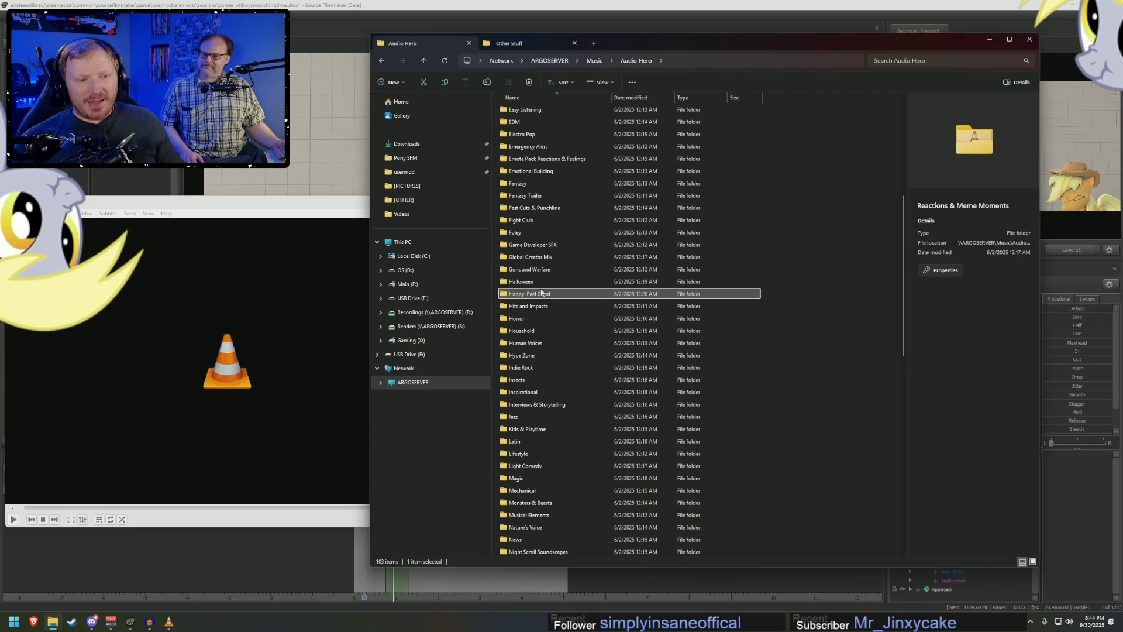
- Play 01-Family-Moments, then 16-Sunday Smile, skipping ahead to about 01:11
{"action": "double_click", "coordinate": [544, 161]}
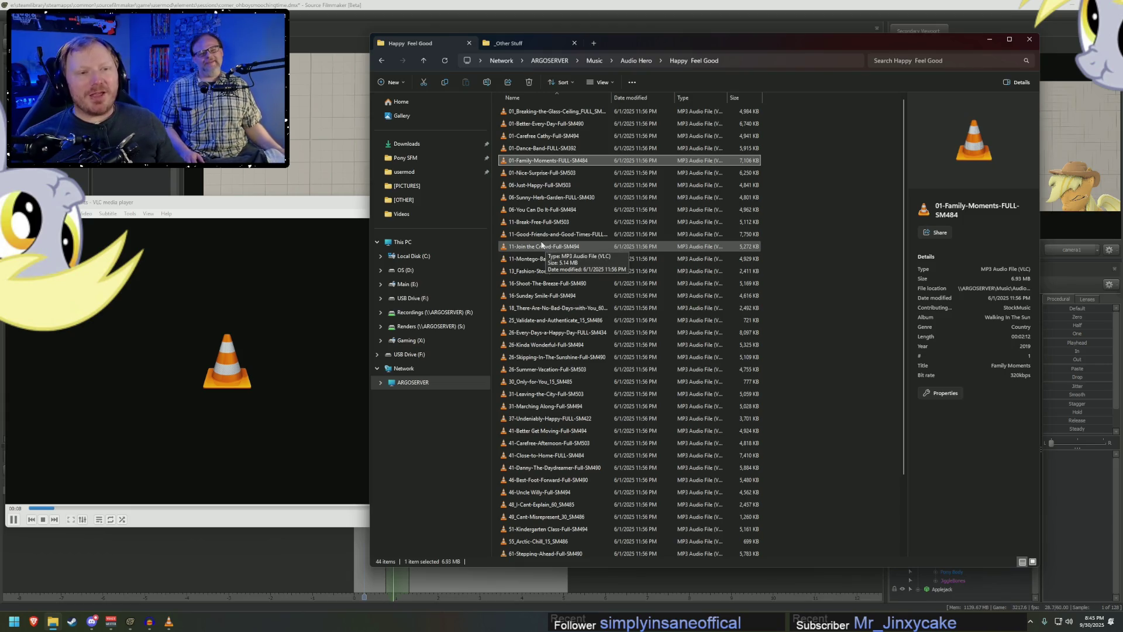
{"action": "double_click", "coordinate": [537, 295]}
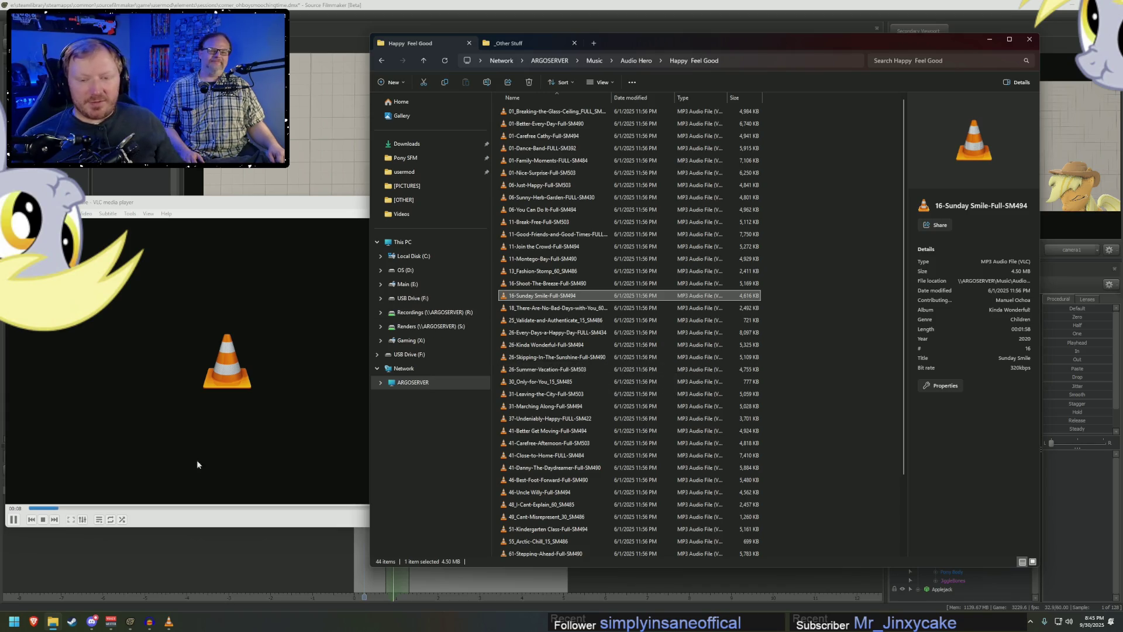
{"action": "left_click", "coordinate": [111, 507]}
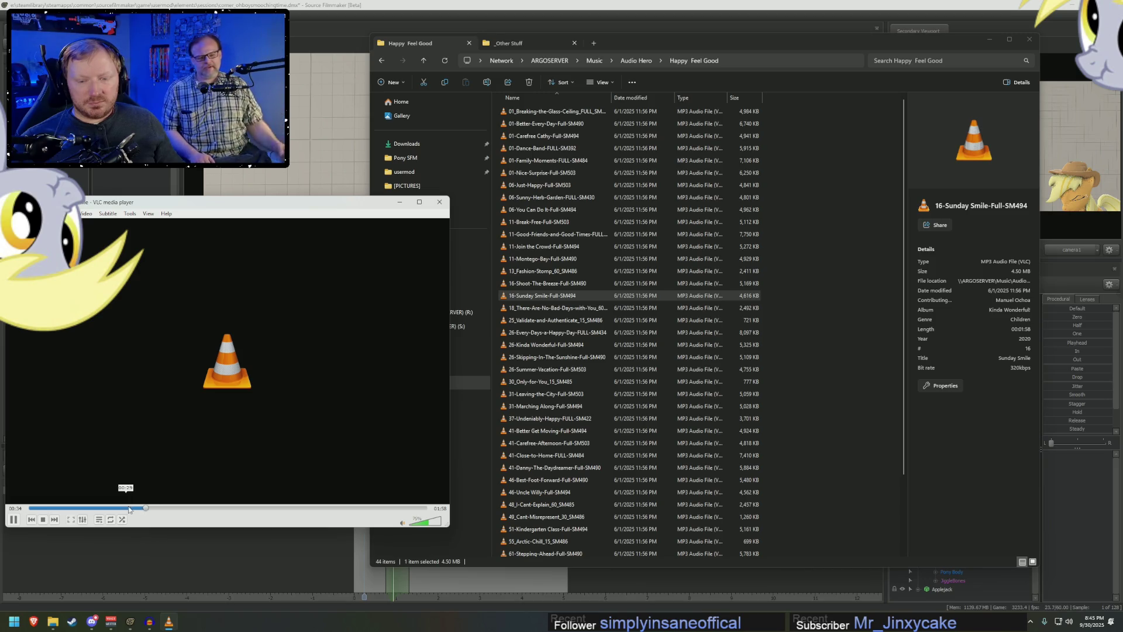
{"action": "left_click", "coordinate": [273, 508]}
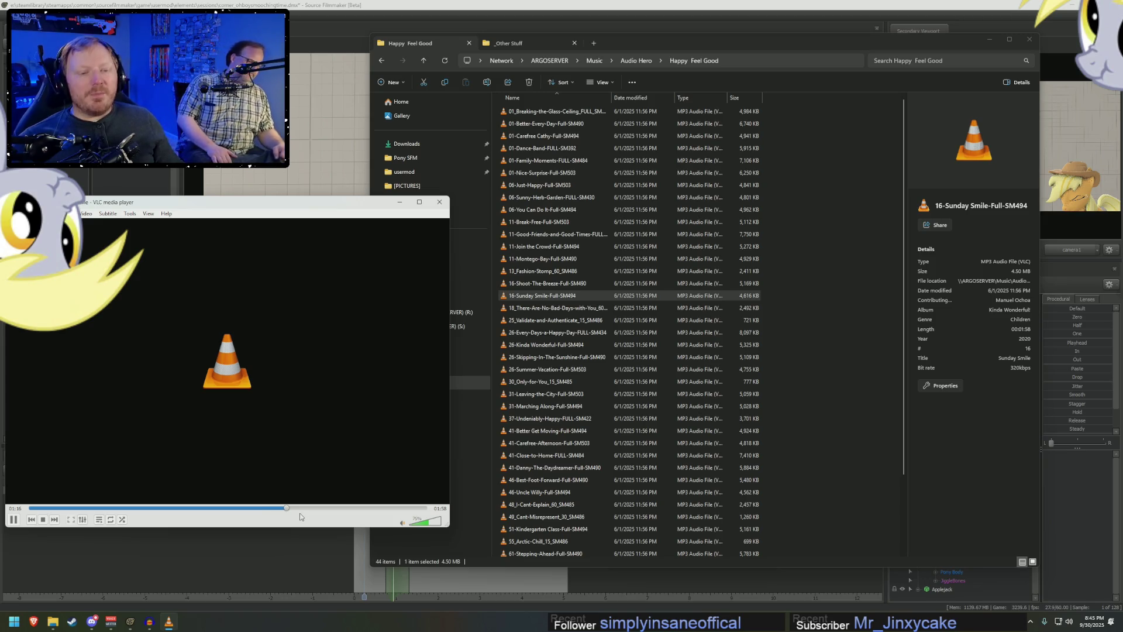
- Play the Source Filmmaker scene briefly and close the VLC music player
{"action": "key", "text": "alt+Tab"}
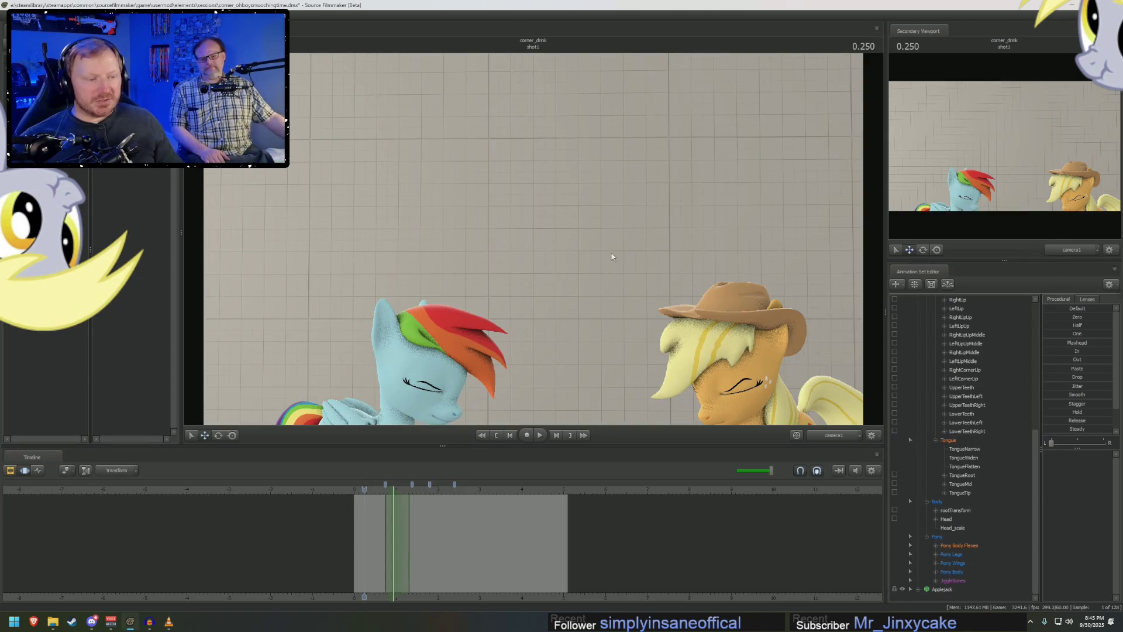
{"action": "scroll", "coordinate": [522, 554], "scroll_direction": "up", "scroll_amount": 1}
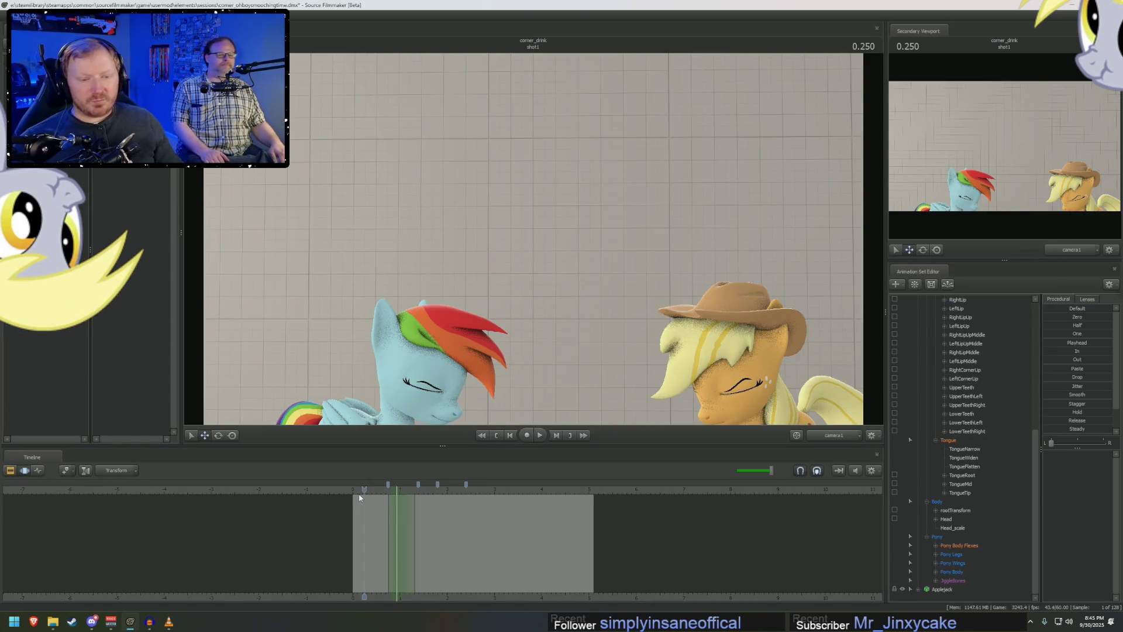
{"action": "key", "text": "space"}
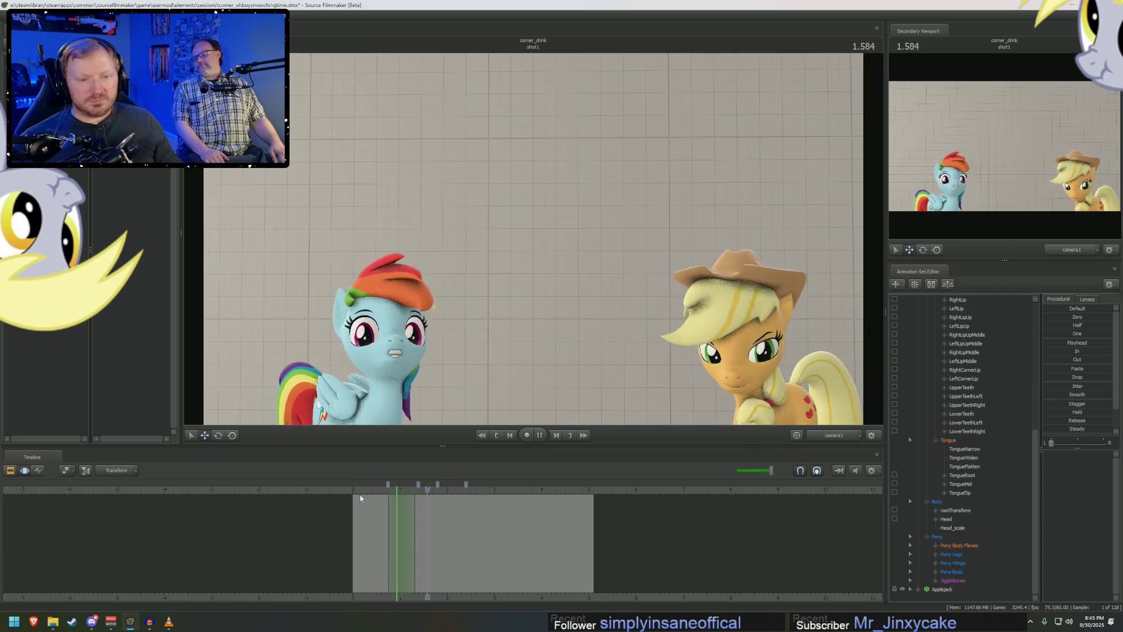
{"action": "key", "text": "space"}
{"action": "key", "text": "alt+Tab"}
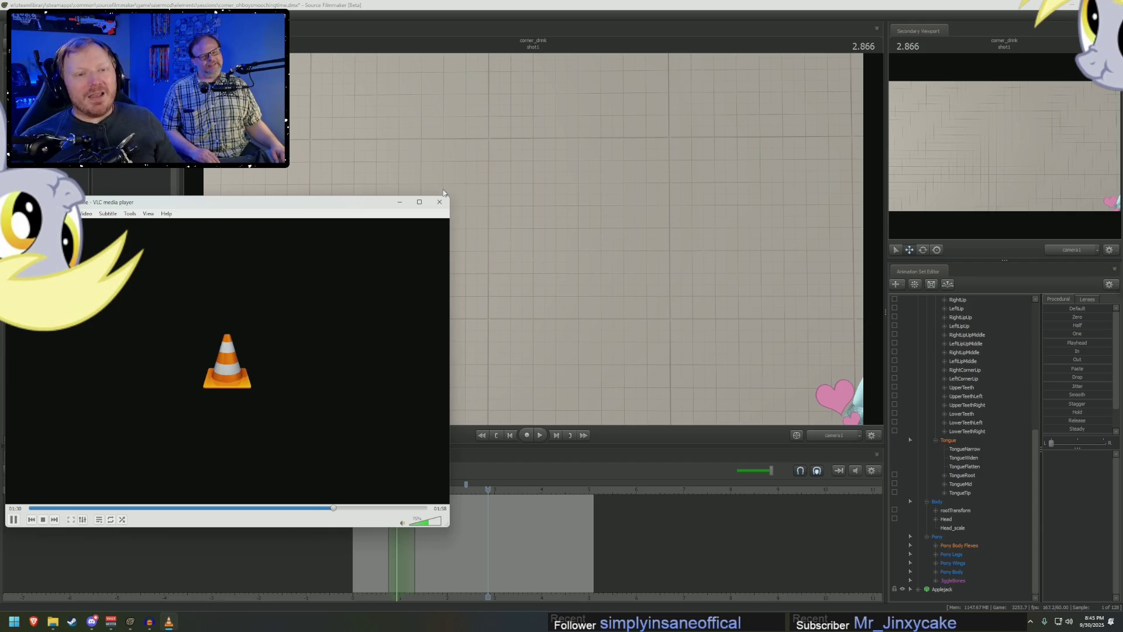
{"action": "left_click", "coordinate": [439, 202]}
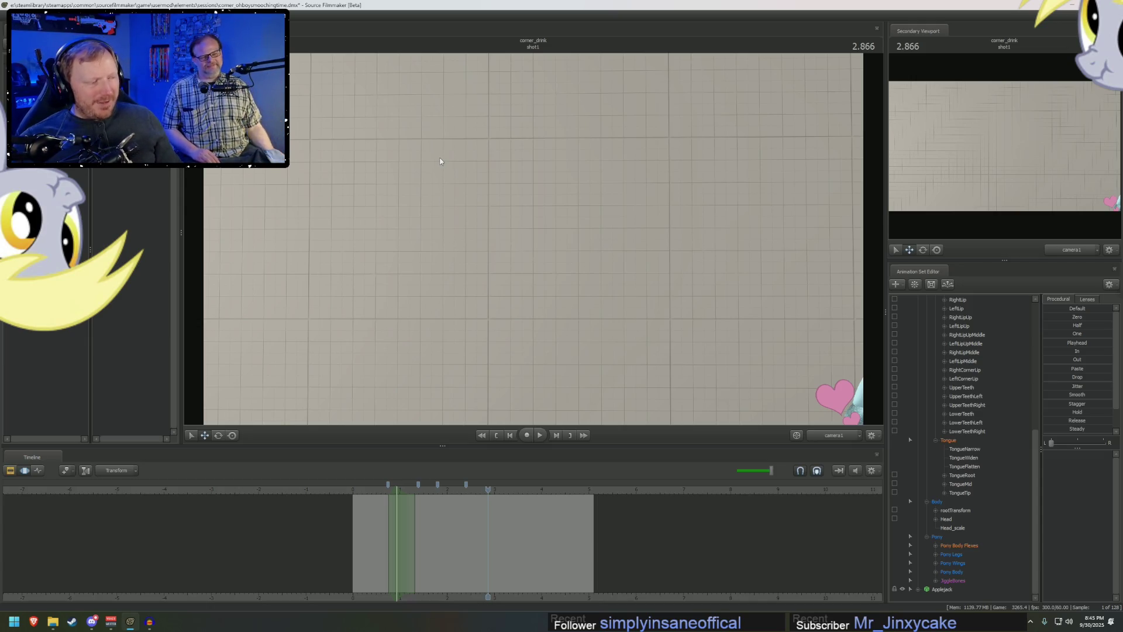
- Replay the shot from near the start, then collapse Rainbow Dash's control tree
{"action": "left_click", "coordinate": [354, 490]}
{"action": "key", "text": "space"}
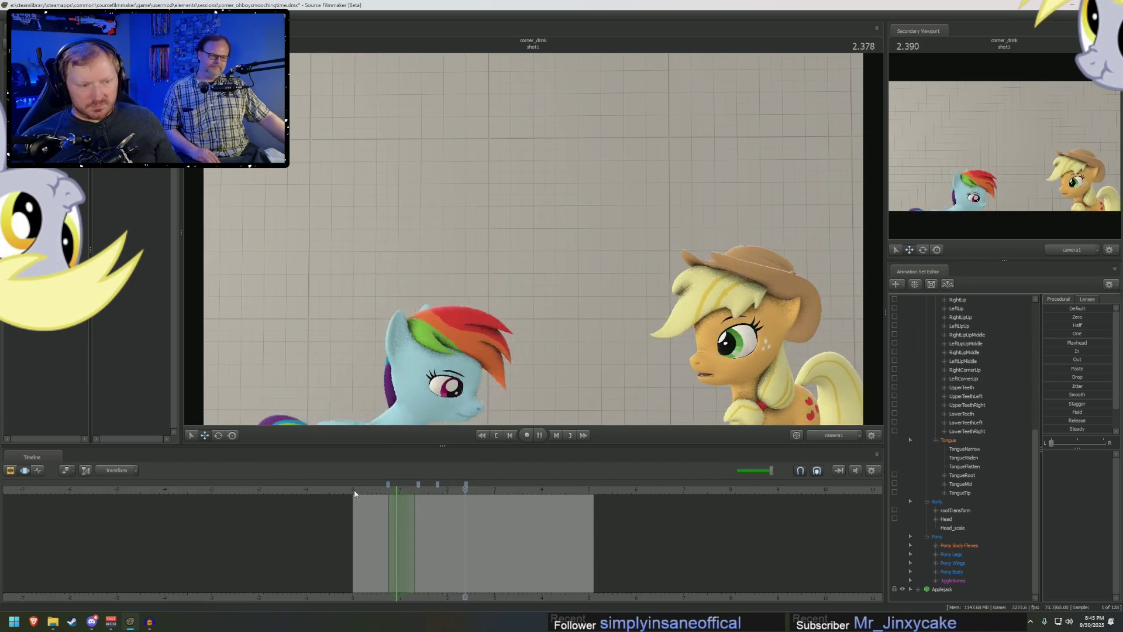
{"action": "key", "text": "space"}
{"action": "scroll", "coordinate": [964, 414], "scroll_direction": "up", "scroll_amount": 9}
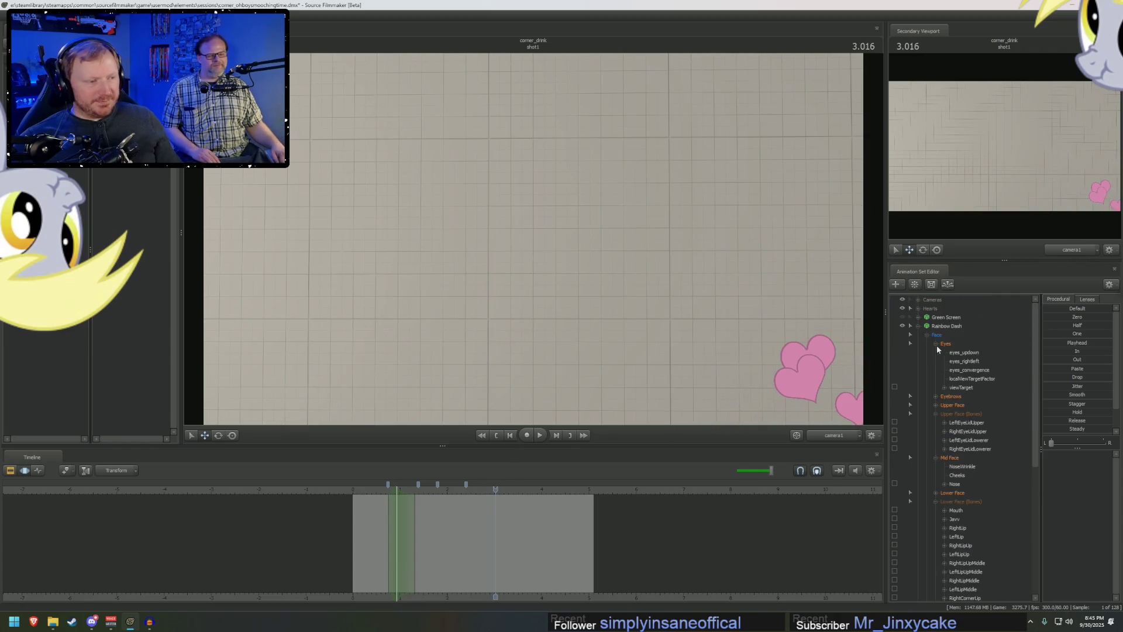
{"action": "left_click", "coordinate": [919, 326]}
{"action": "left_click", "coordinate": [945, 326]}
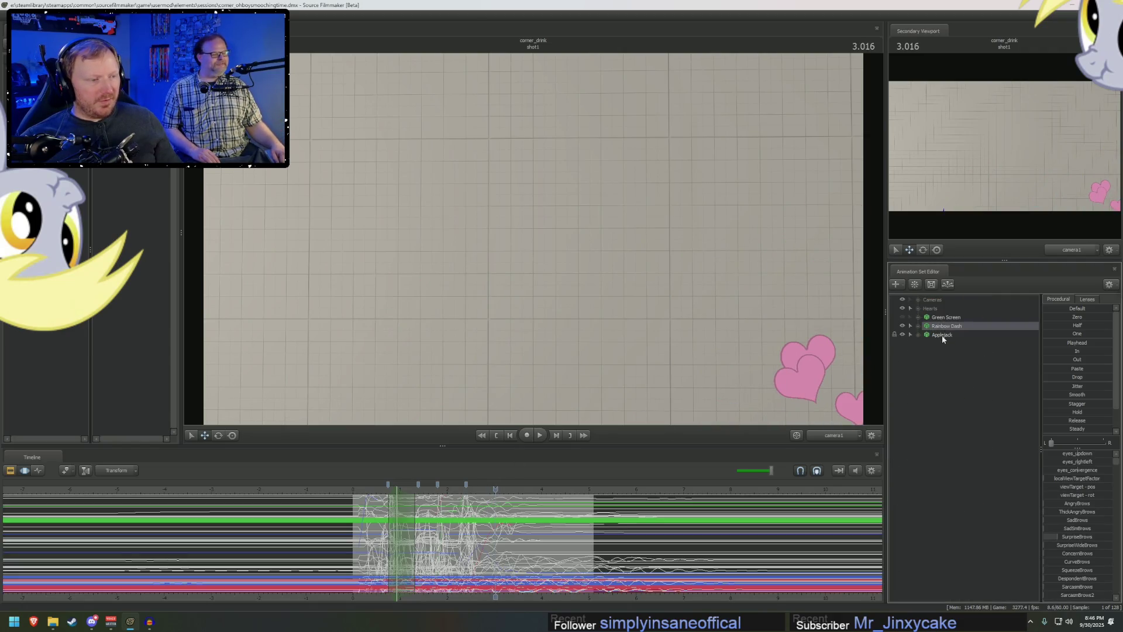
{"action": "right_click", "coordinate": [942, 335]}
{"action": "key", "text": "Escape"}
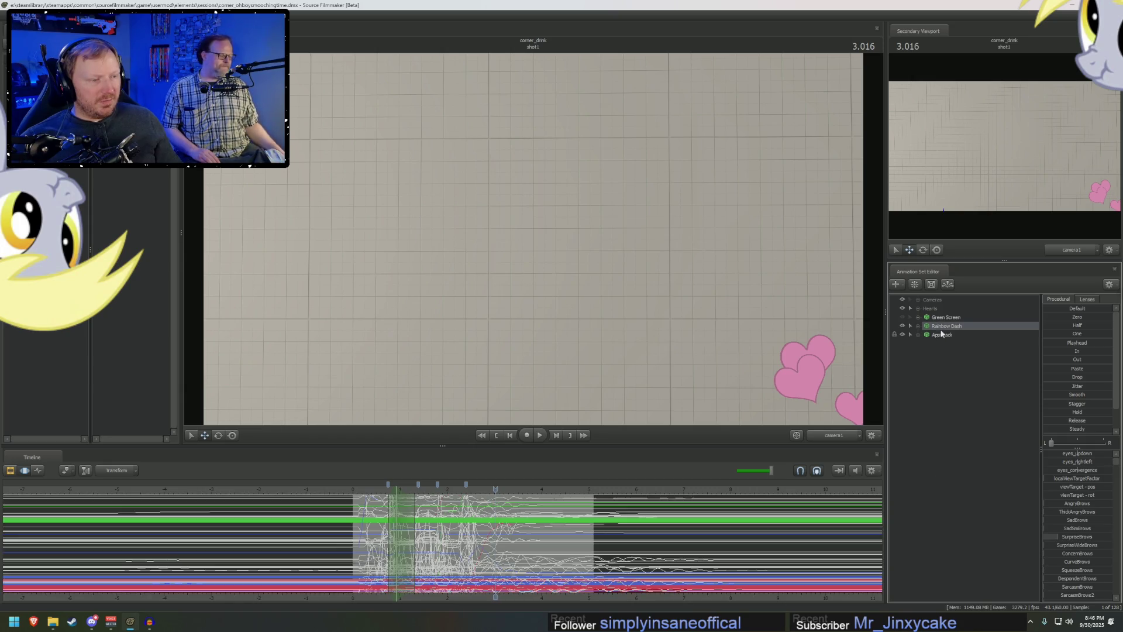
- Unlock the transforms of the Applejack animation set
{"action": "right_click", "coordinate": [935, 336]}
{"action": "key", "text": "Escape"}
{"action": "right_click", "coordinate": [935, 337]}
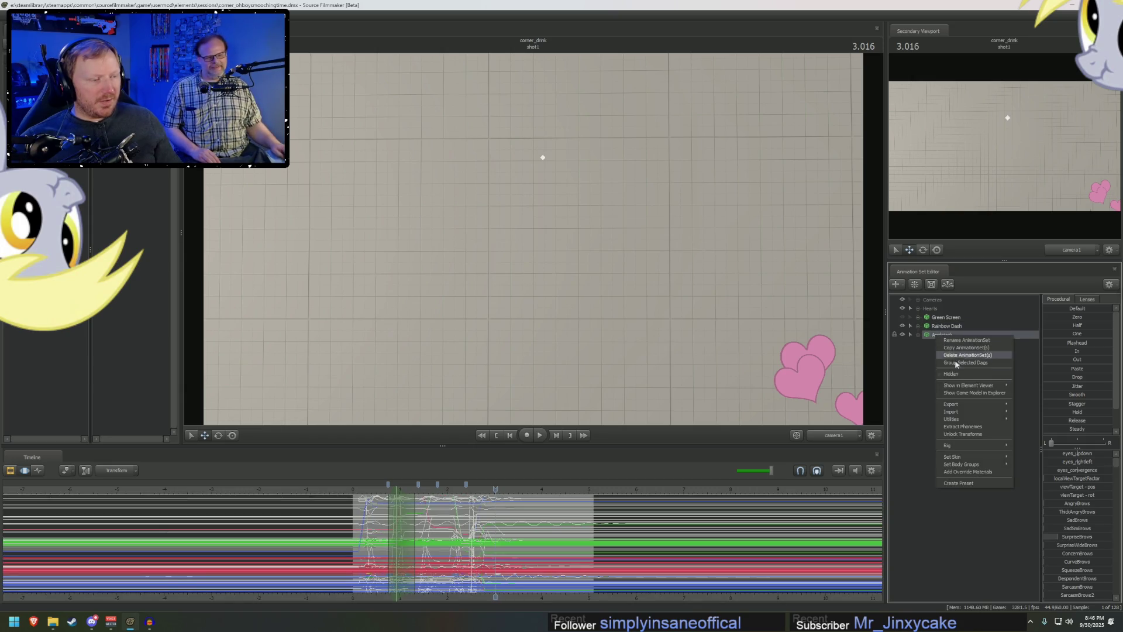
{"action": "left_click", "coordinate": [963, 435]}
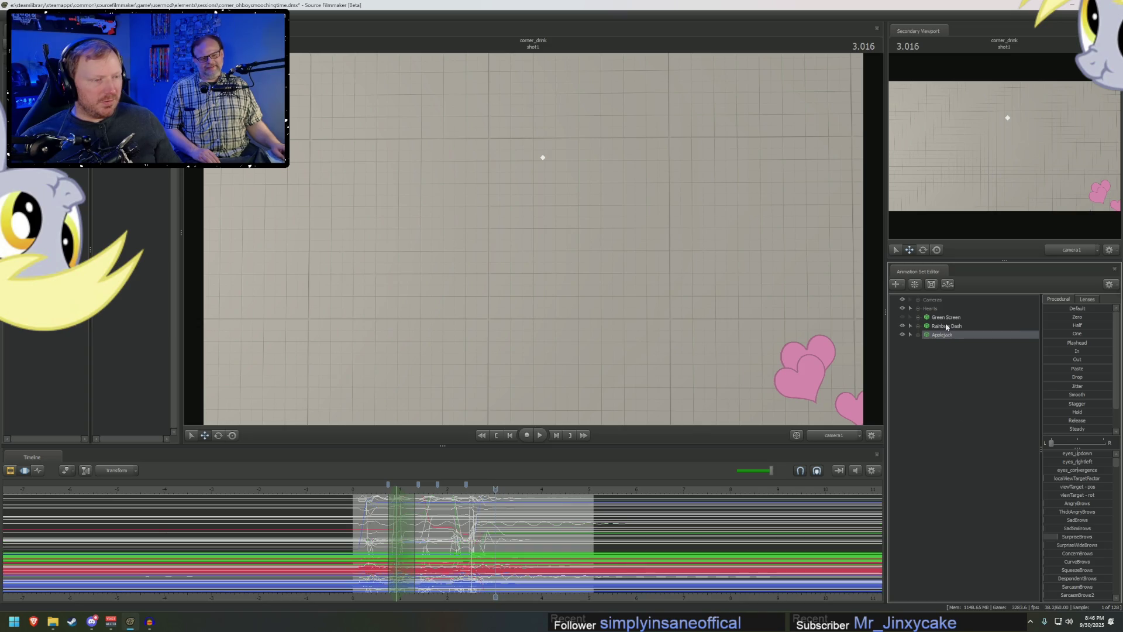
- Group Rainbow Dash with Applejack and rename the group 'Rainbow --> Applejack'
{"action": "left_click", "coordinate": [942, 327]}
{"action": "right_click", "coordinate": [941, 339]}
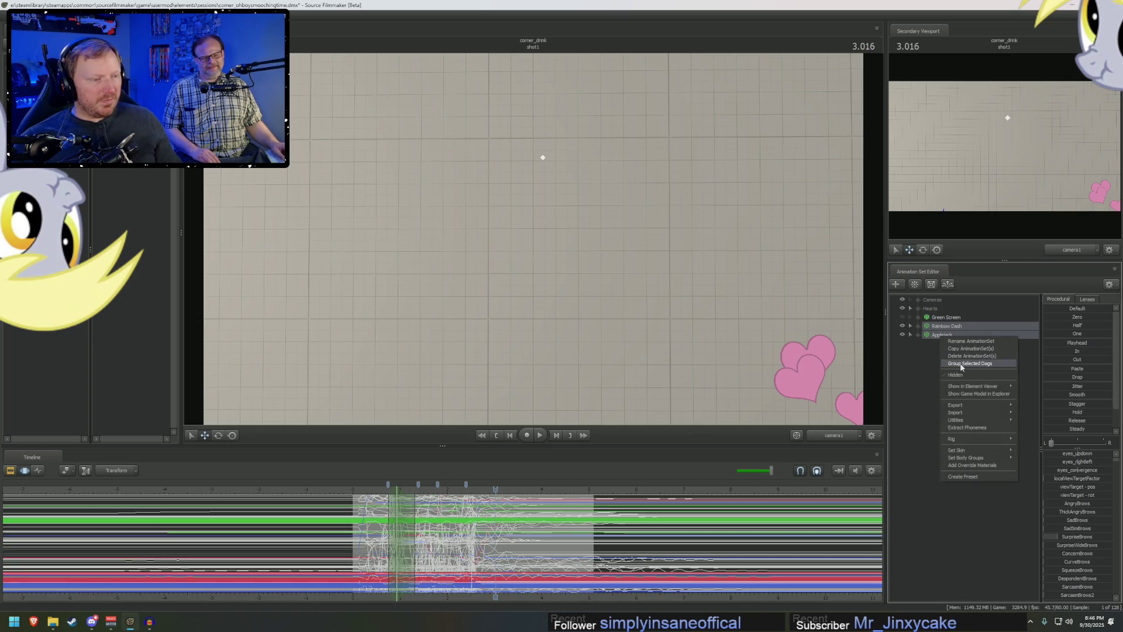
{"action": "left_click", "coordinate": [959, 363]}
{"action": "right_click", "coordinate": [933, 325]}
{"action": "left_click", "coordinate": [955, 332]}
{"action": "type", "text": "Rainbow --> Applejack"}
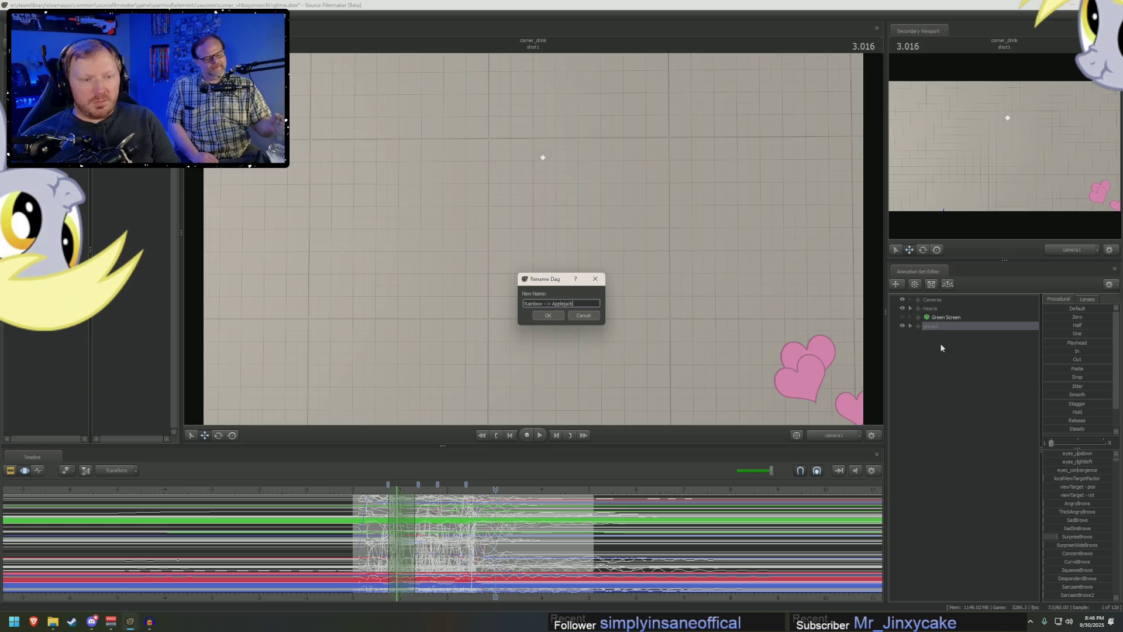
{"action": "key", "text": "Return"}
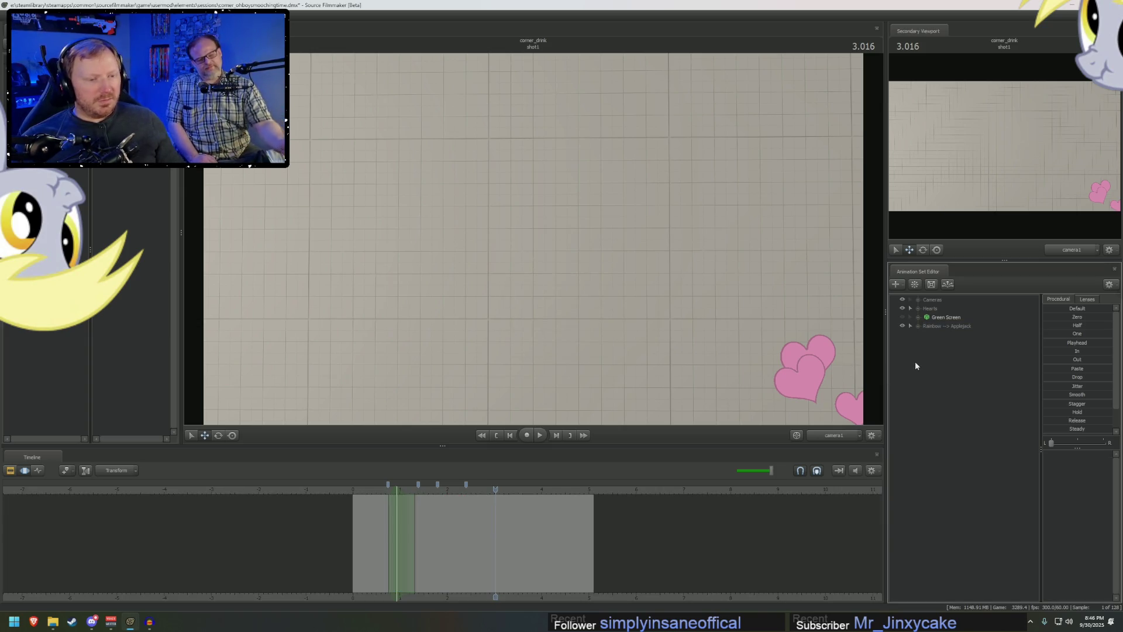
{"action": "right_click", "coordinate": [920, 351]}
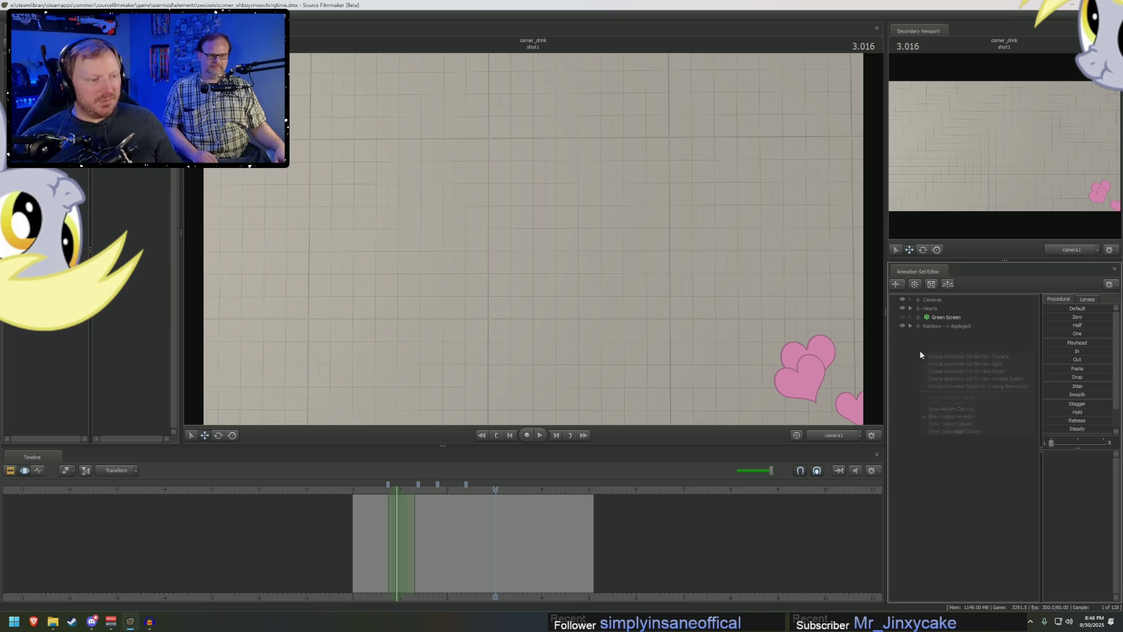
- Add the revamped_rainbowdash.mdl model as a new animation set, filtering by 'rainbow'
{"action": "left_click", "coordinate": [955, 373]}
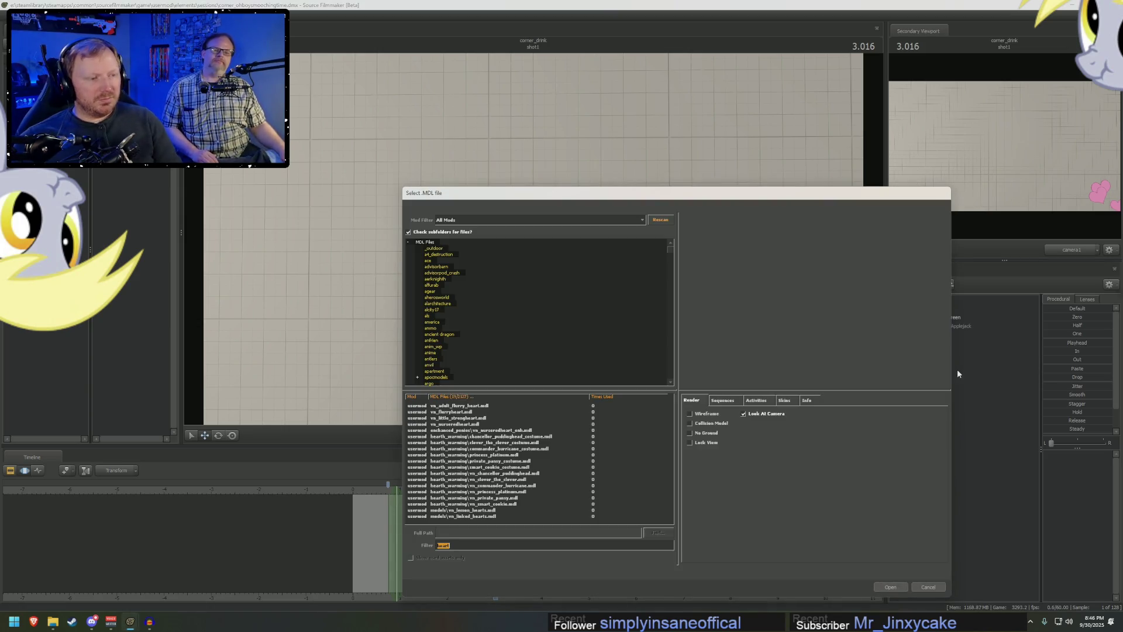
{"action": "type", "text": "rainbow"}
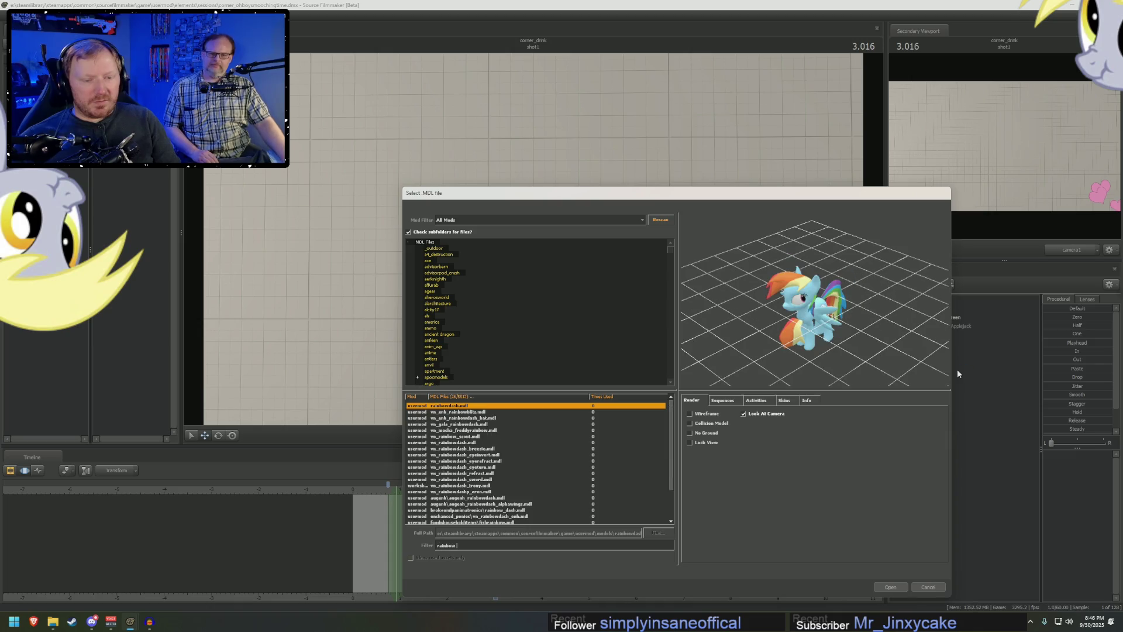
{"action": "scroll", "coordinate": [505, 493], "scroll_direction": "down", "scroll_amount": 3}
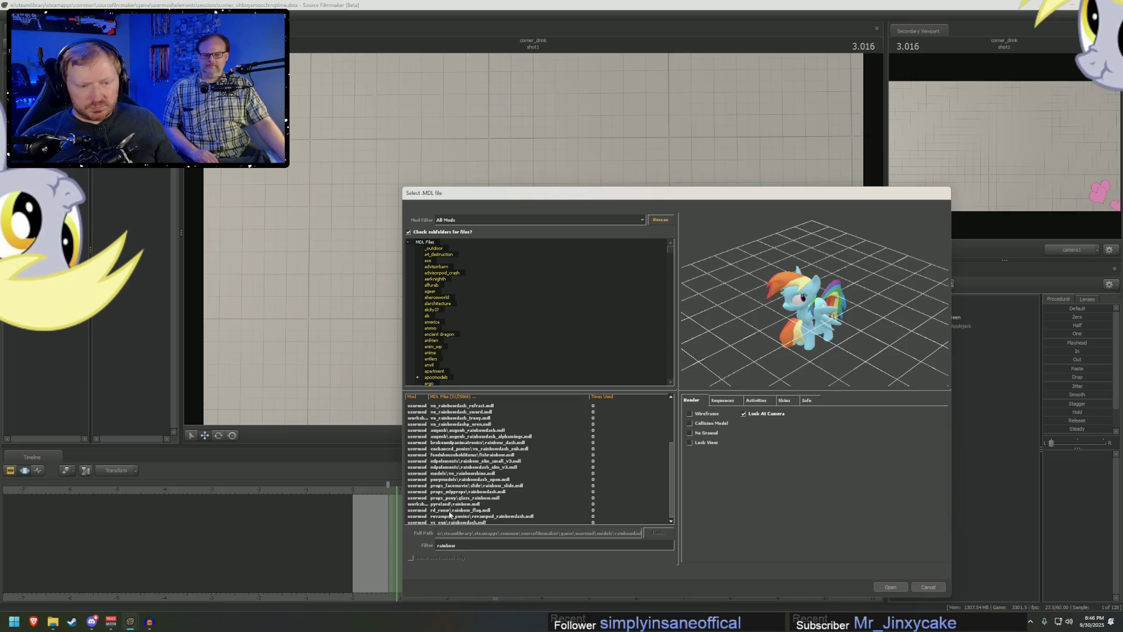
{"action": "double_click", "coordinate": [452, 519]}
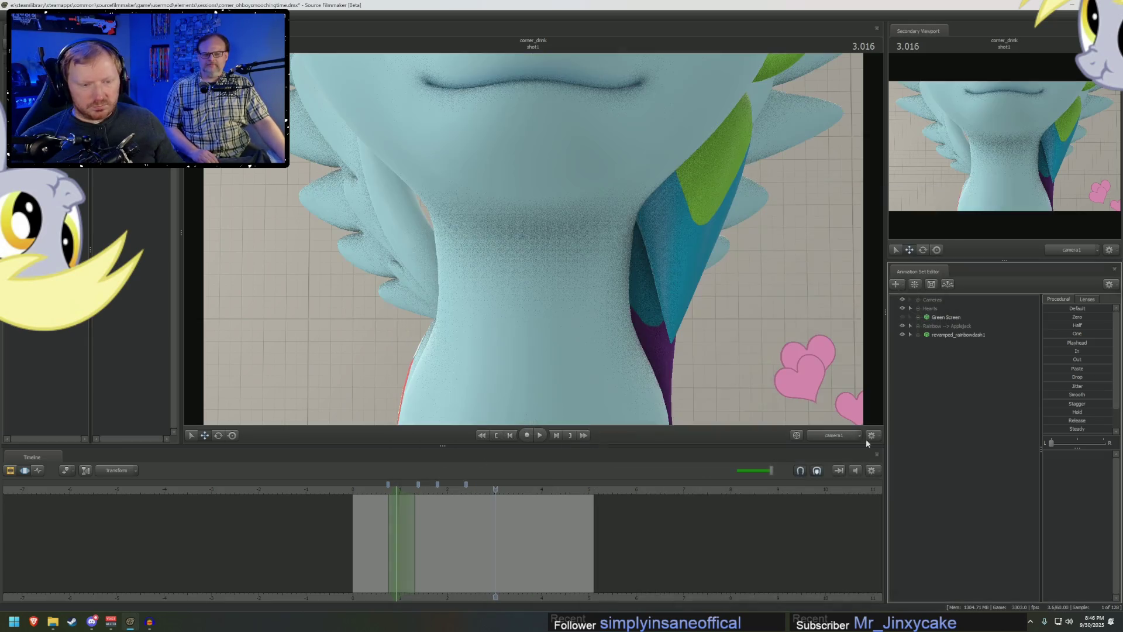
- Start adding another model, filtering the model list for 'applejack'
{"action": "right_click", "coordinate": [952, 397]}
{"action": "left_click", "coordinate": [988, 414]}
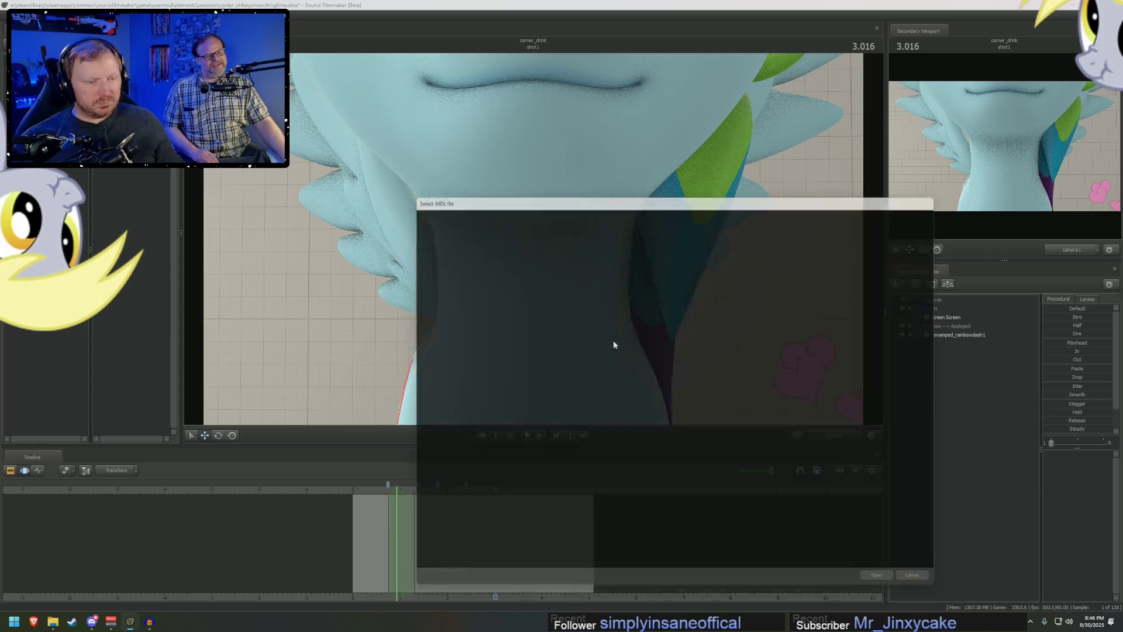
{"action": "type", "text": "applejack"}
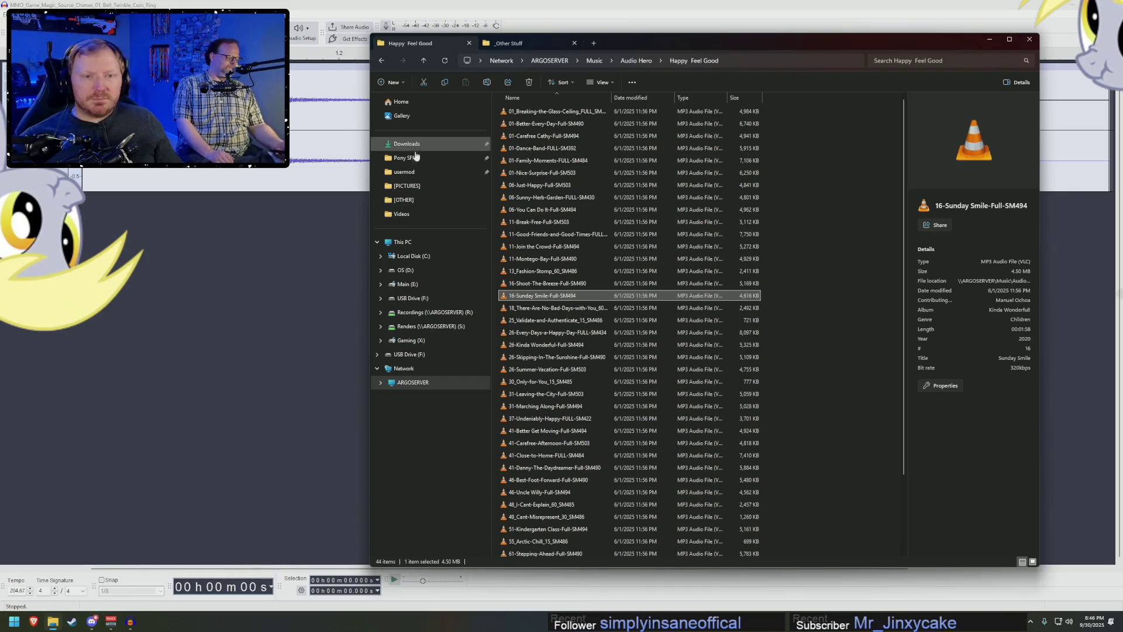
- Browse to the usermod > elements > sessions folder
{"action": "left_click", "coordinate": [406, 171]}
{"action": "double_click", "coordinate": [520, 160]}
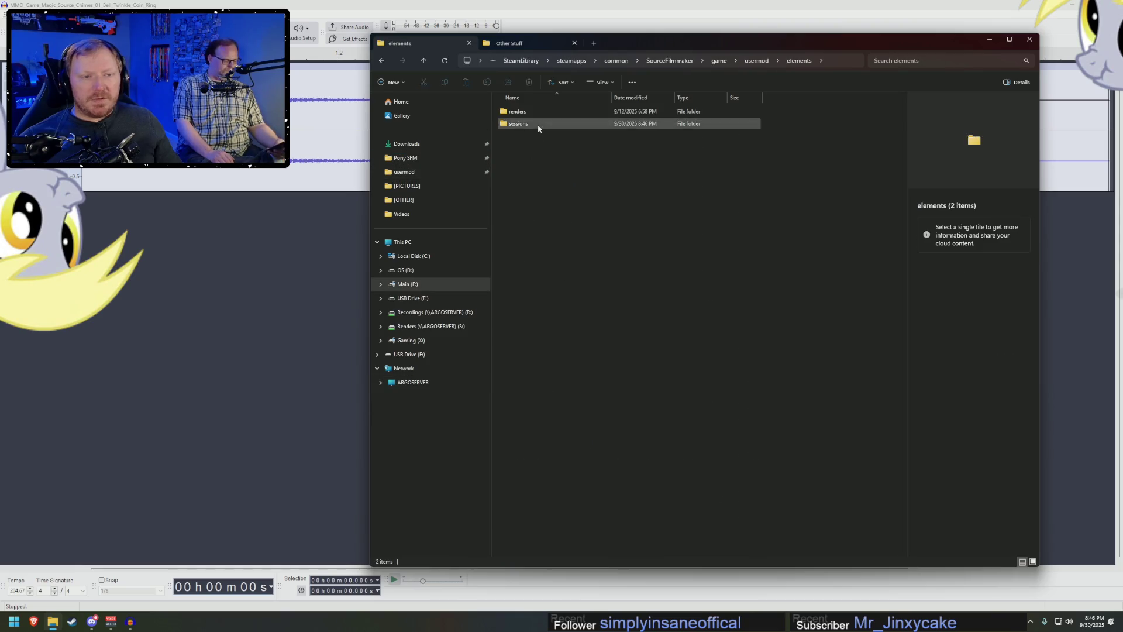
{"action": "double_click", "coordinate": [538, 124]}
{"action": "scroll", "coordinate": [556, 389], "scroll_direction": "down", "scroll_amount": 20}
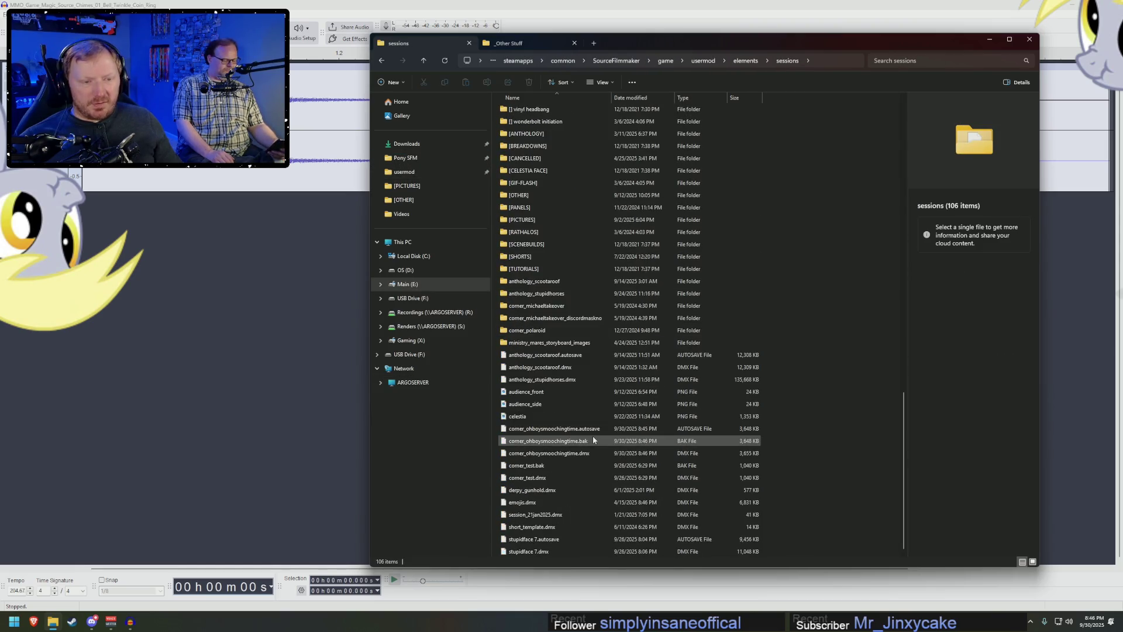
- Inspect the corner_ohboysmoochingtime .bak and .dmx files, then relaunch Source Filmmaker from Steam
{"action": "left_click", "coordinate": [547, 440]}
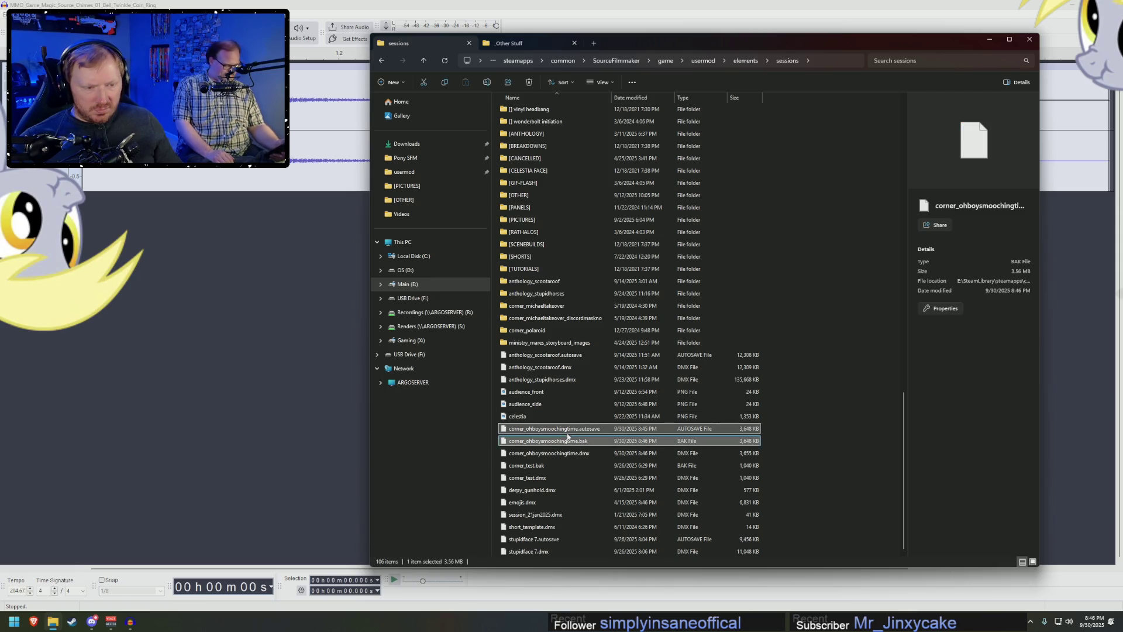
{"action": "left_click", "coordinate": [566, 454]}
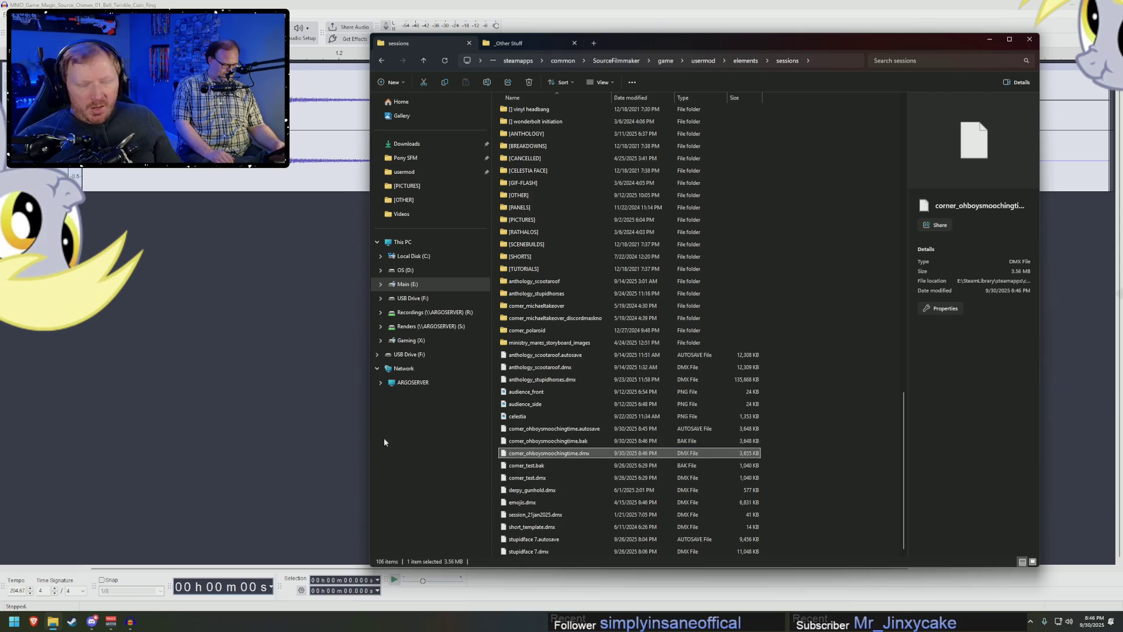
{"action": "left_click", "coordinate": [72, 622]}
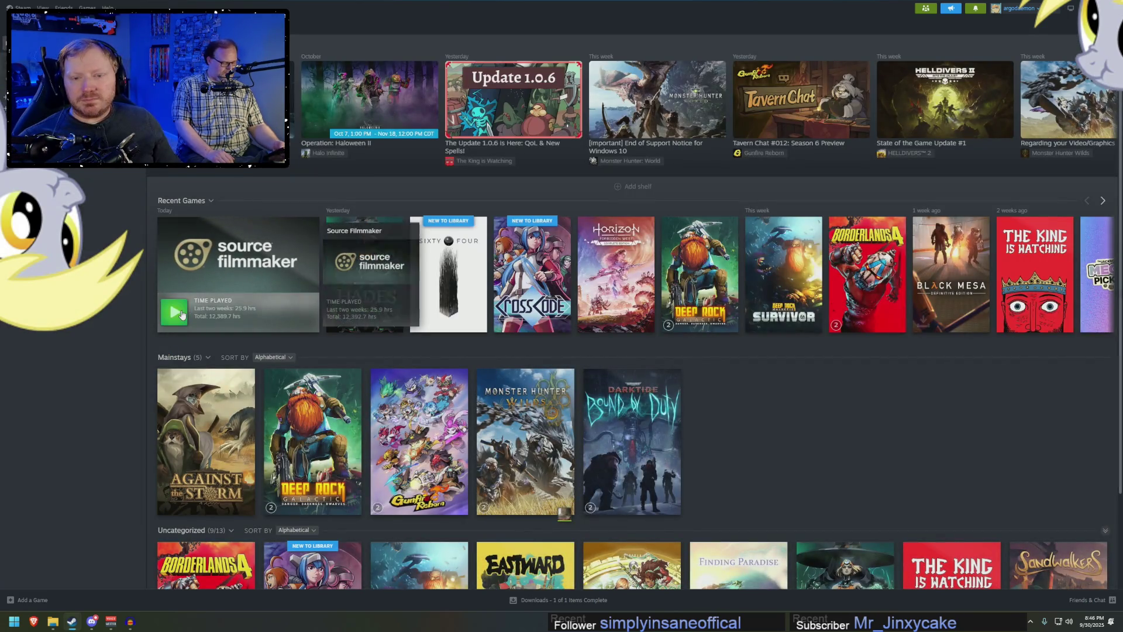
{"action": "double_click", "coordinate": [261, 248]}
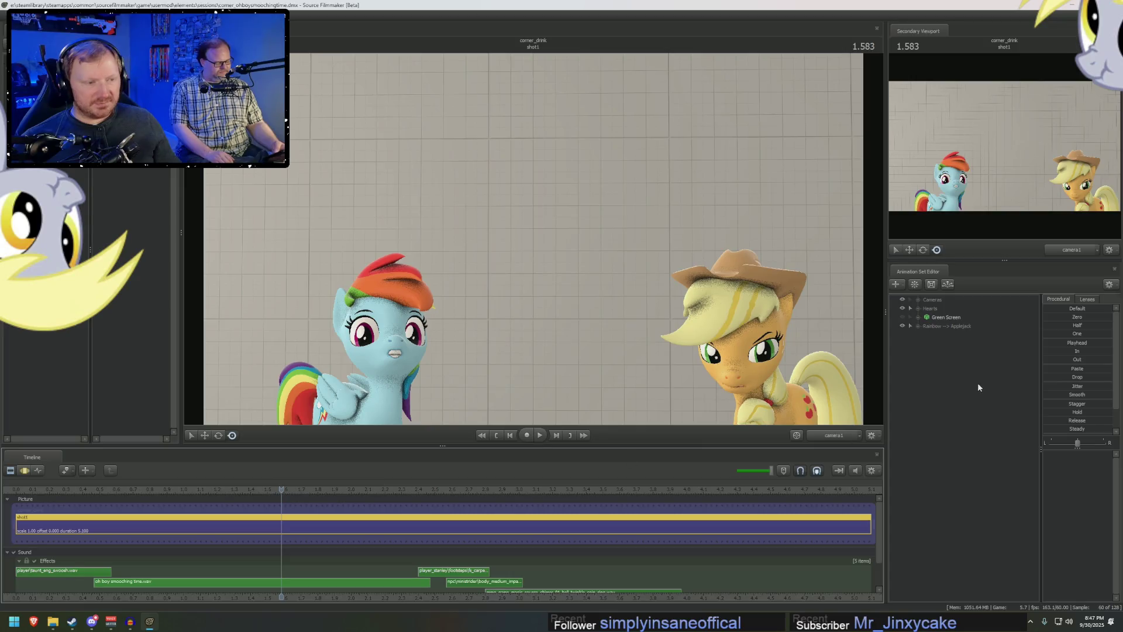
- Create an animation set for the revamped_rainbowdash.mdl model, found by filtering 'dash'
{"action": "right_click", "coordinate": [977, 383]}
{"action": "left_click", "coordinate": [1008, 409]}
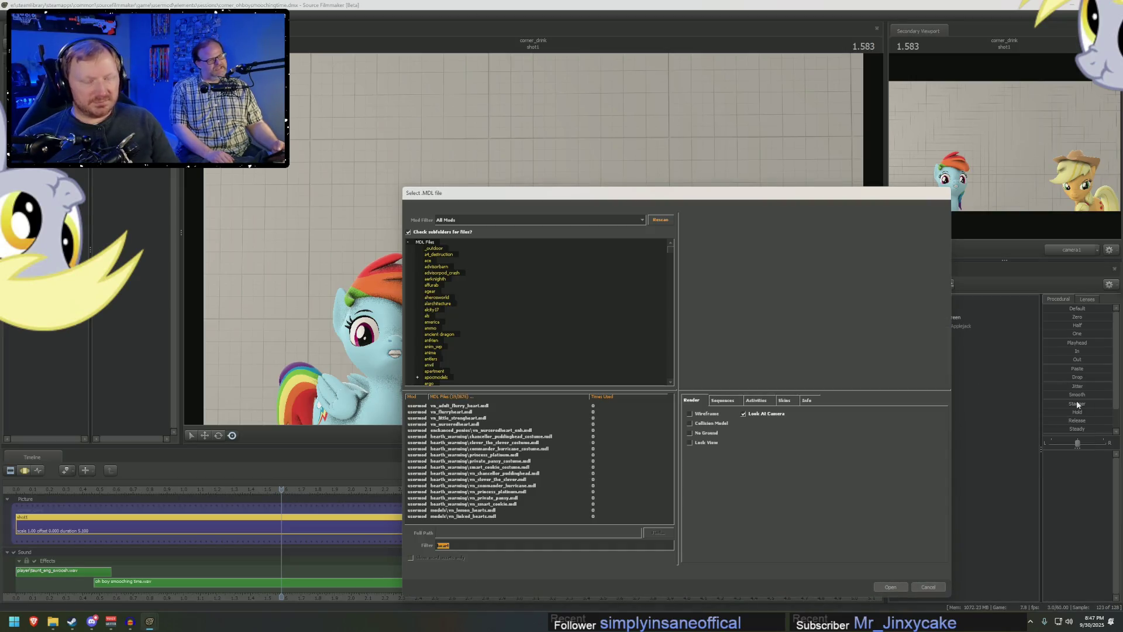
{"action": "type", "text": "rainbow dash"}
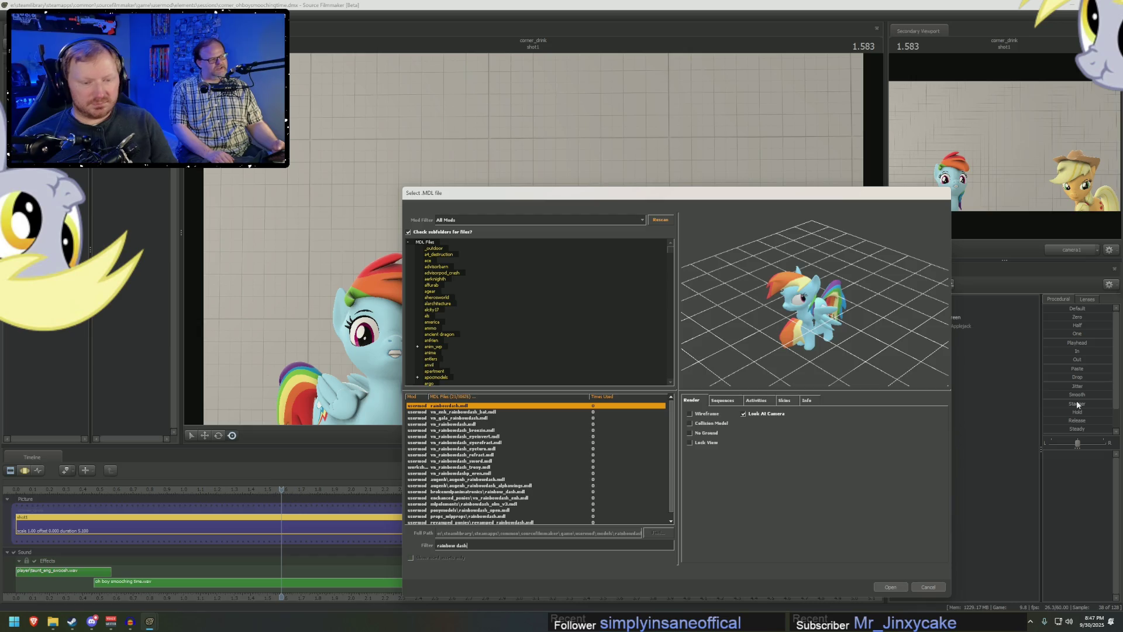
{"action": "scroll", "coordinate": [515, 487], "scroll_direction": "down", "scroll_amount": 1}
{"action": "double_click", "coordinate": [455, 517]}
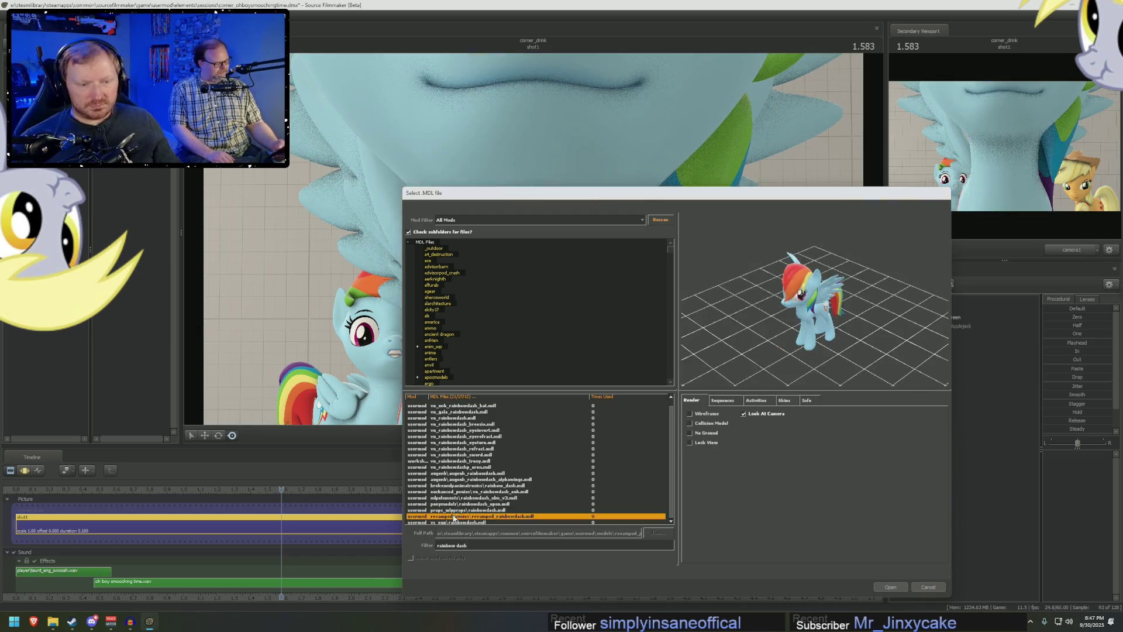
- Add the revamped Applejack model as a new animation set by filtering 'revamped apple'
{"action": "right_click", "coordinate": [929, 396]}
{"action": "left_click", "coordinate": [973, 413]}
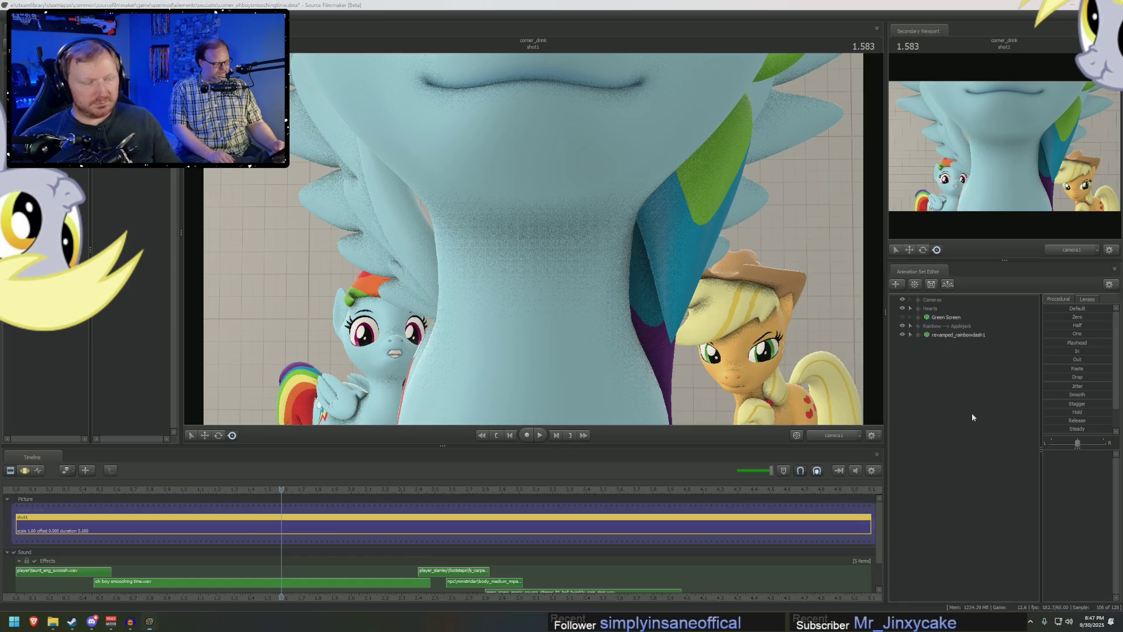
{"action": "type", "text": "revamped apple"}
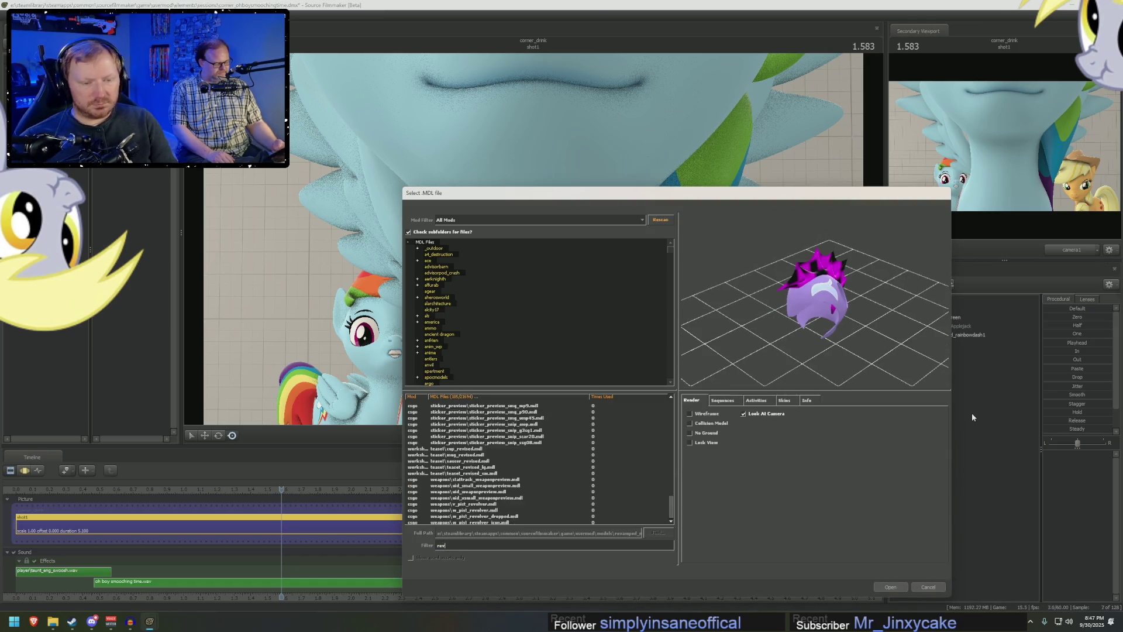
{"action": "key", "text": "Return"}
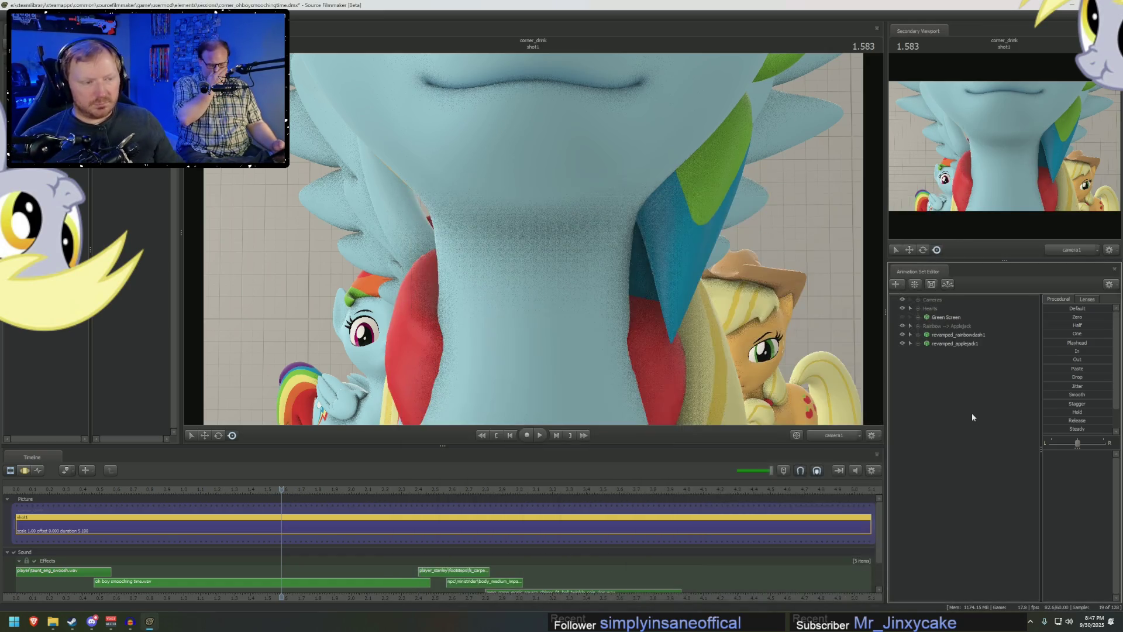
{"action": "left_click", "coordinate": [917, 326]}
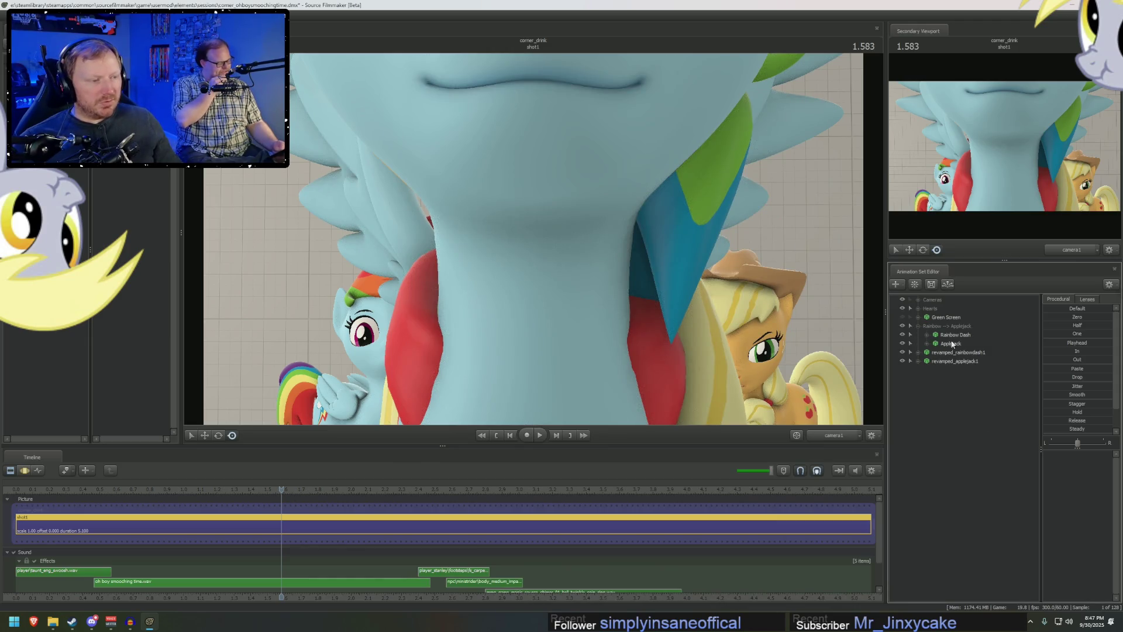
- Select Rainbow Dash's animation keys in the graph editor and apply them to revamped_rainbowdash1
{"action": "left_click", "coordinate": [955, 334]}
{"action": "key", "text": "F4"}
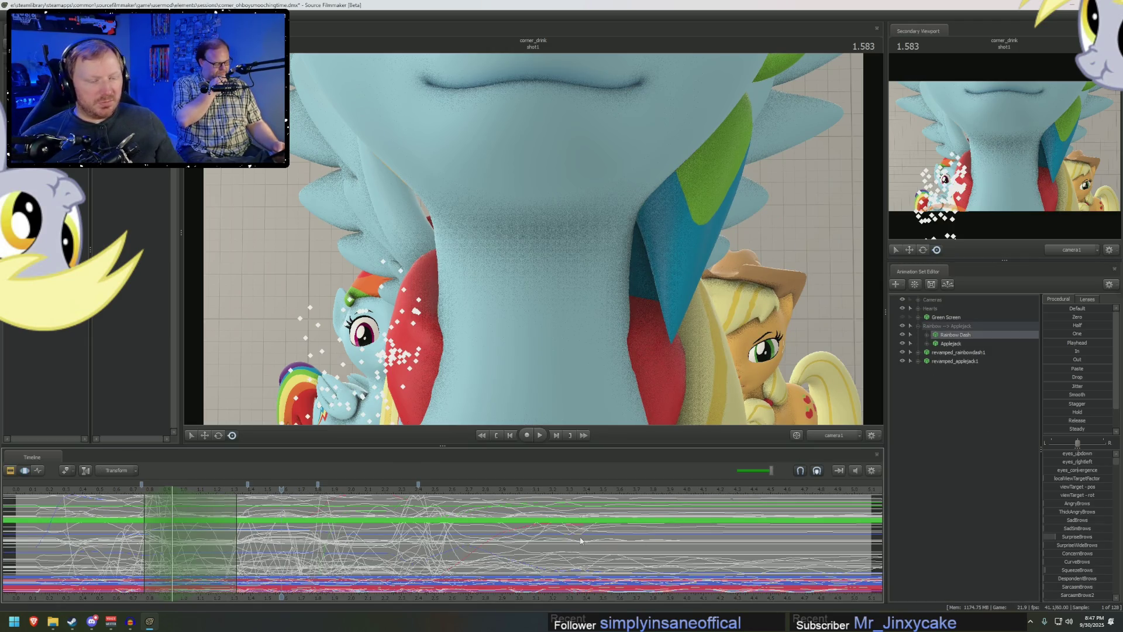
{"action": "left_click", "coordinate": [580, 541]}
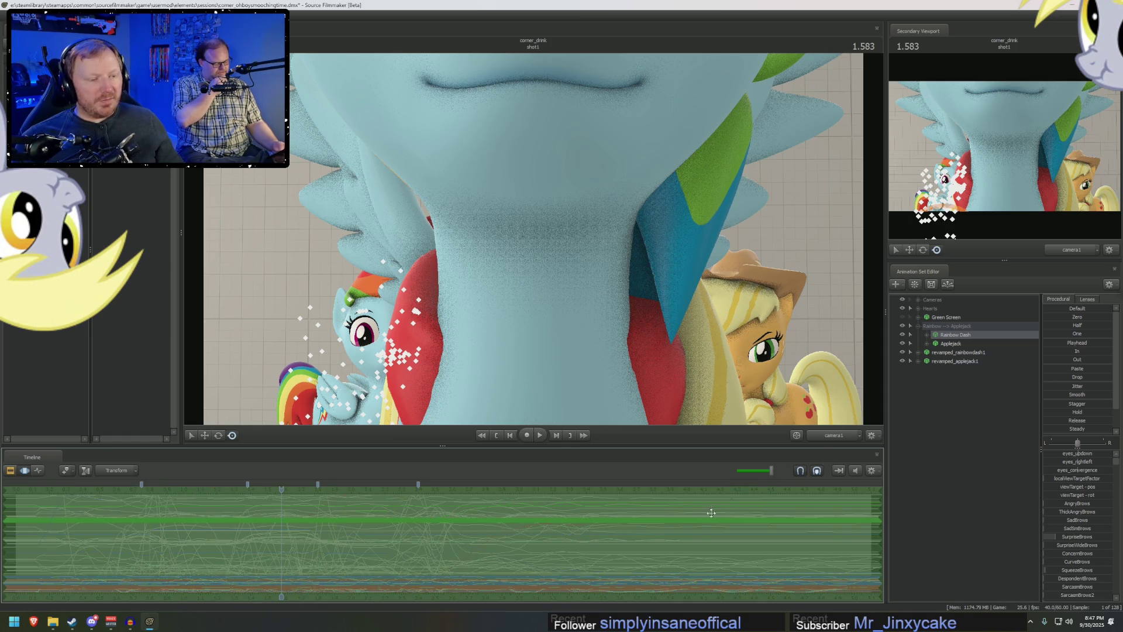
{"action": "left_click", "coordinate": [958, 361]}
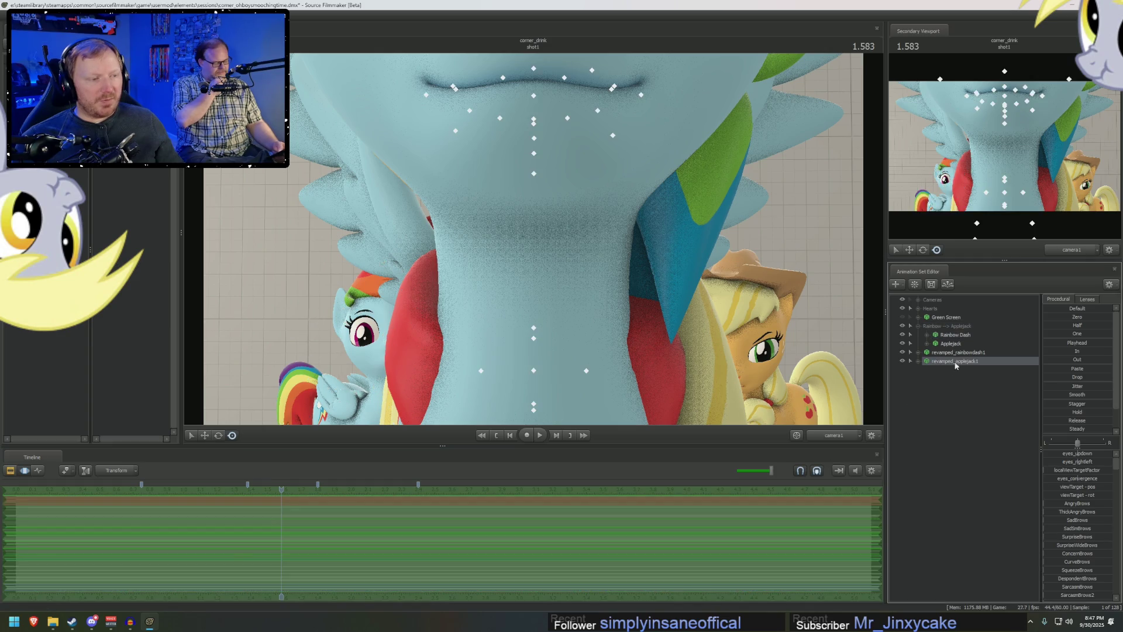
{"action": "left_click", "coordinate": [694, 578]}
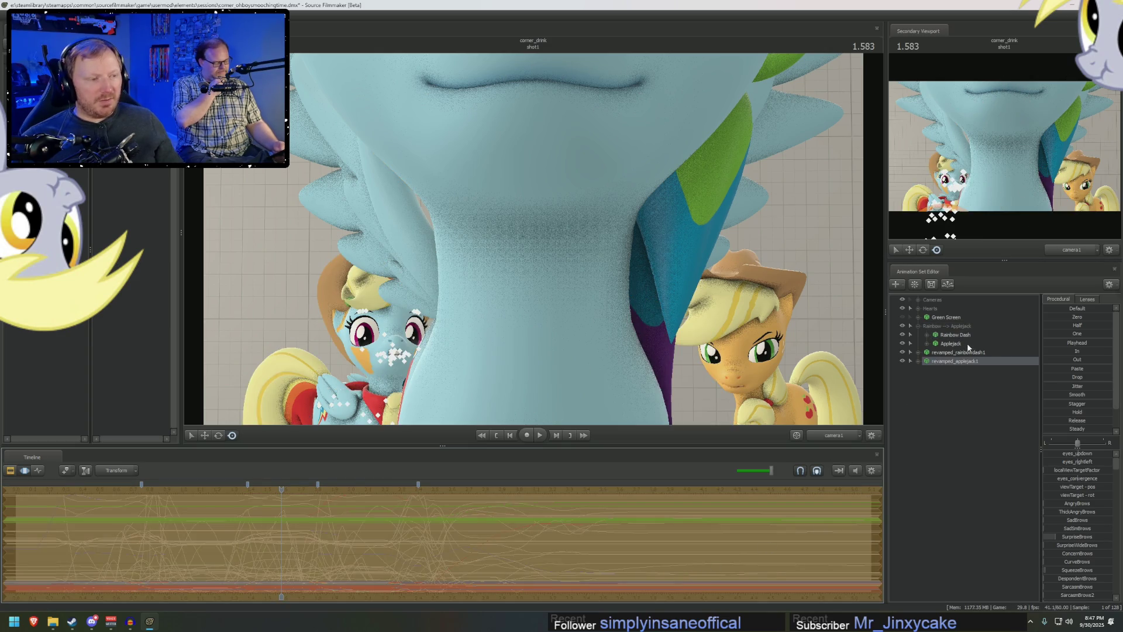
{"action": "left_click", "coordinate": [959, 352]}
{"action": "left_click", "coordinate": [836, 513]}
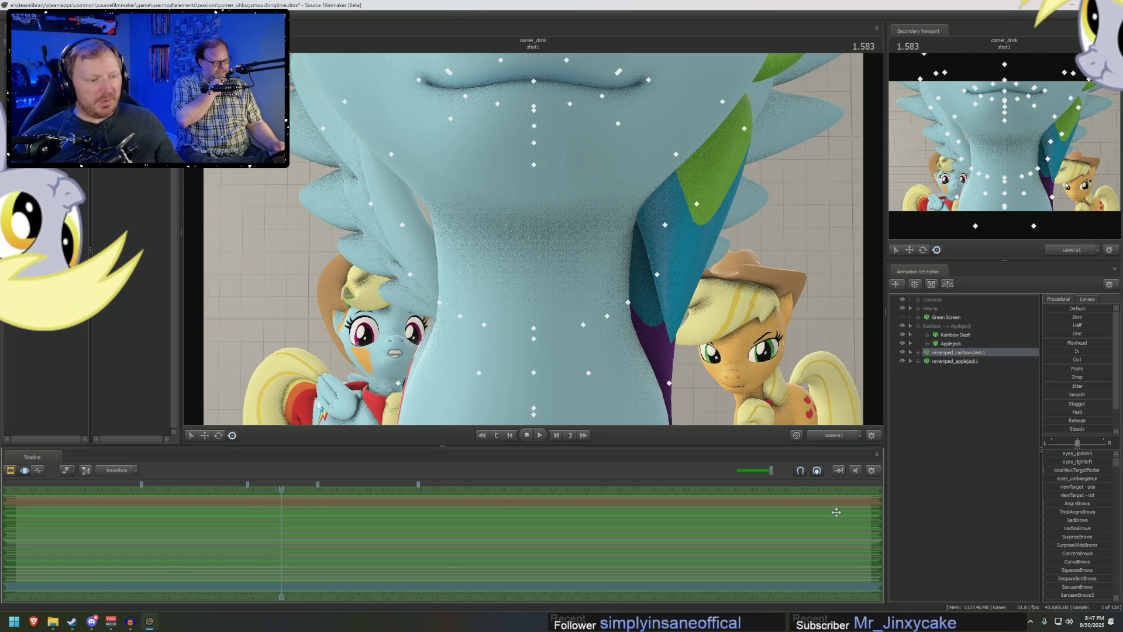
{"action": "key", "text": "ctrl+z"}
- Set revamped_rainbowdash1's right_wing body group to the spread wing model
{"action": "right_click", "coordinate": [940, 352]}
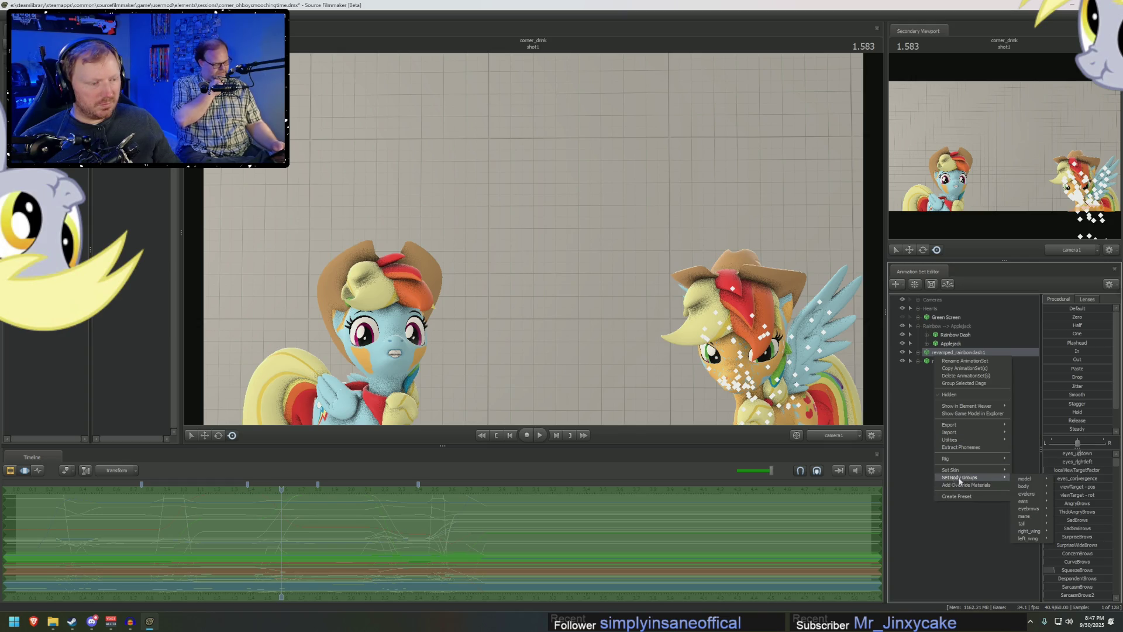
{"action": "mouse_move", "coordinate": [995, 477]}
{"action": "mouse_move", "coordinate": [1041, 531]}
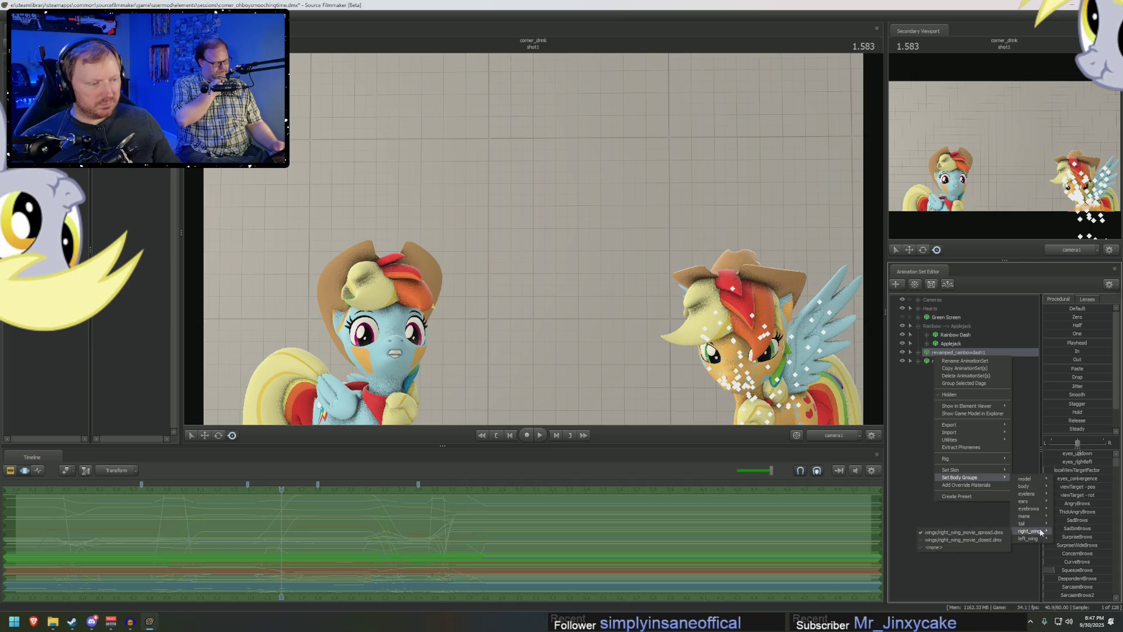
{"action": "left_click", "coordinate": [999, 534]}
{"action": "right_click", "coordinate": [979, 351]}
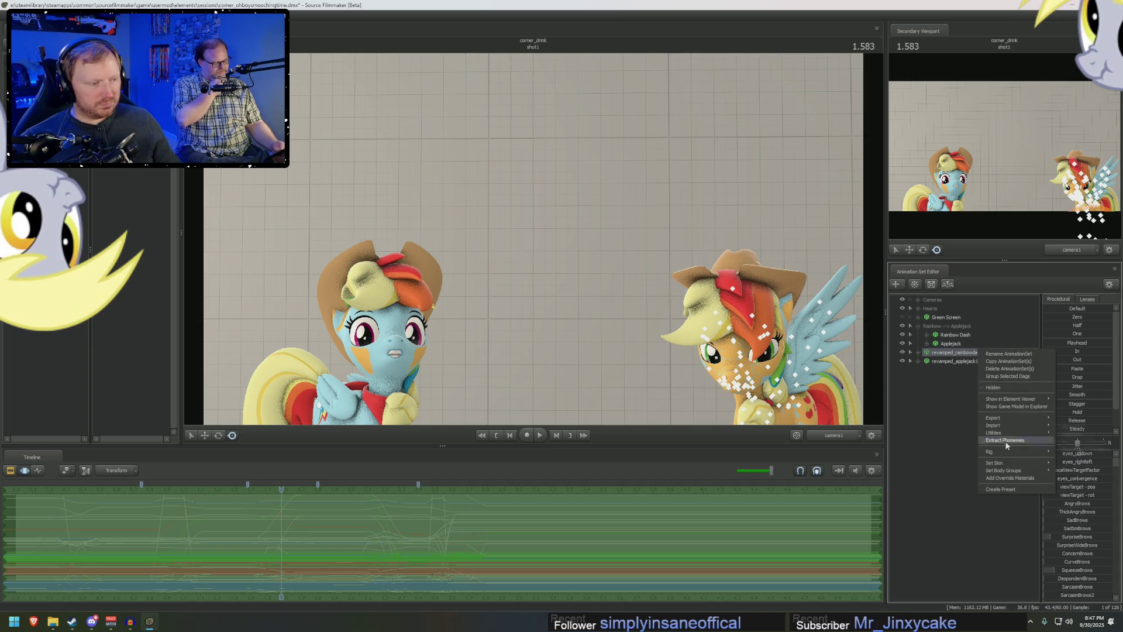
{"action": "mouse_move", "coordinate": [1030, 470]}
{"action": "mouse_move", "coordinate": [1060, 528]}
{"action": "left_click", "coordinate": [999, 534]}
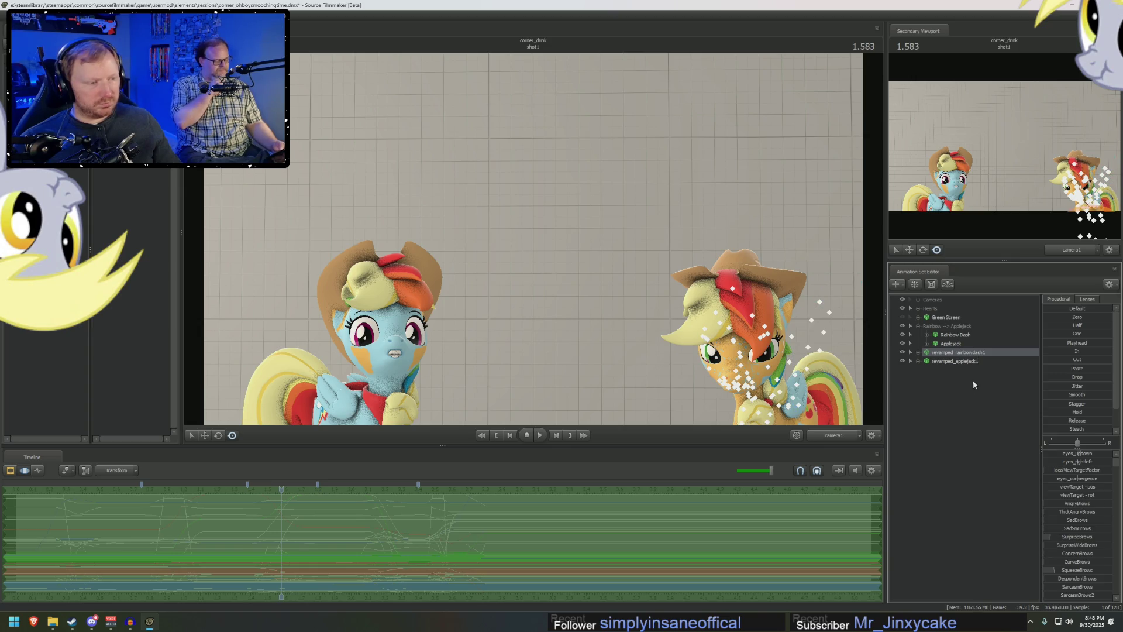
- Hide the original Rainbow Dash and Applejack, then play the shot in the clip view
{"action": "left_click", "coordinate": [902, 343]}
{"action": "left_click", "coordinate": [902, 334]}
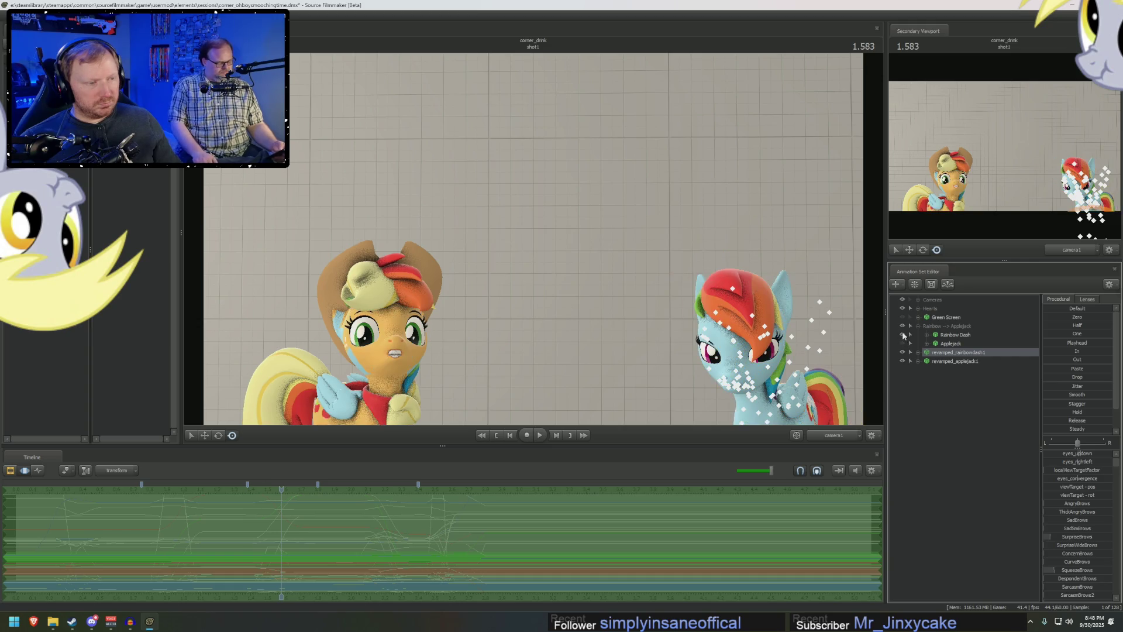
{"action": "key", "text": "F2"}
{"action": "key", "text": "space"}
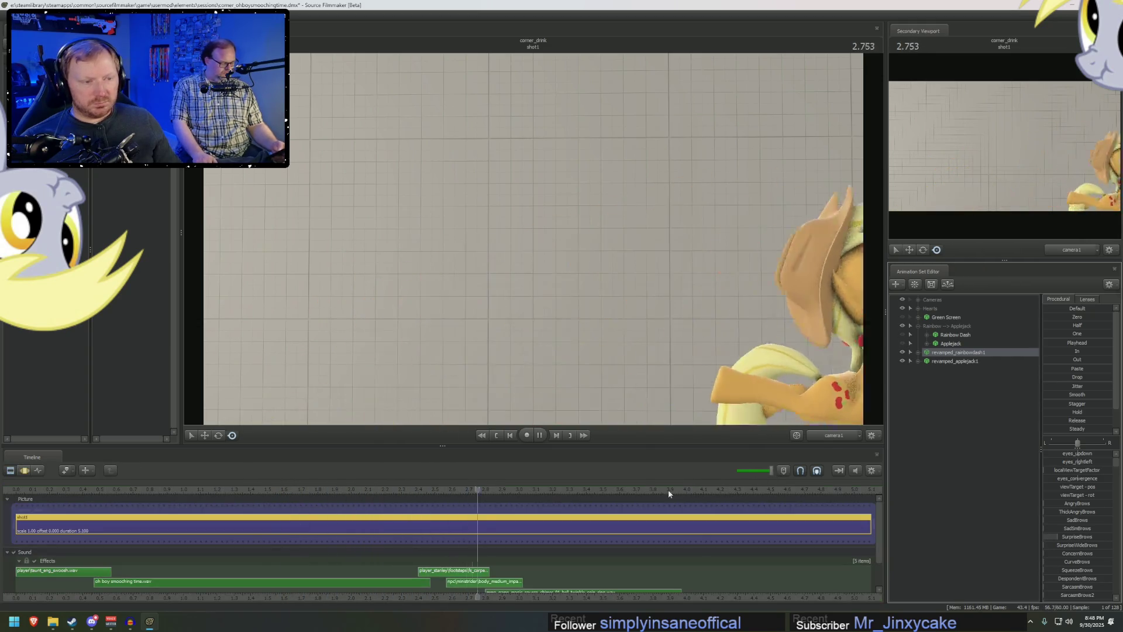
{"action": "left_click", "coordinate": [105, 489]}
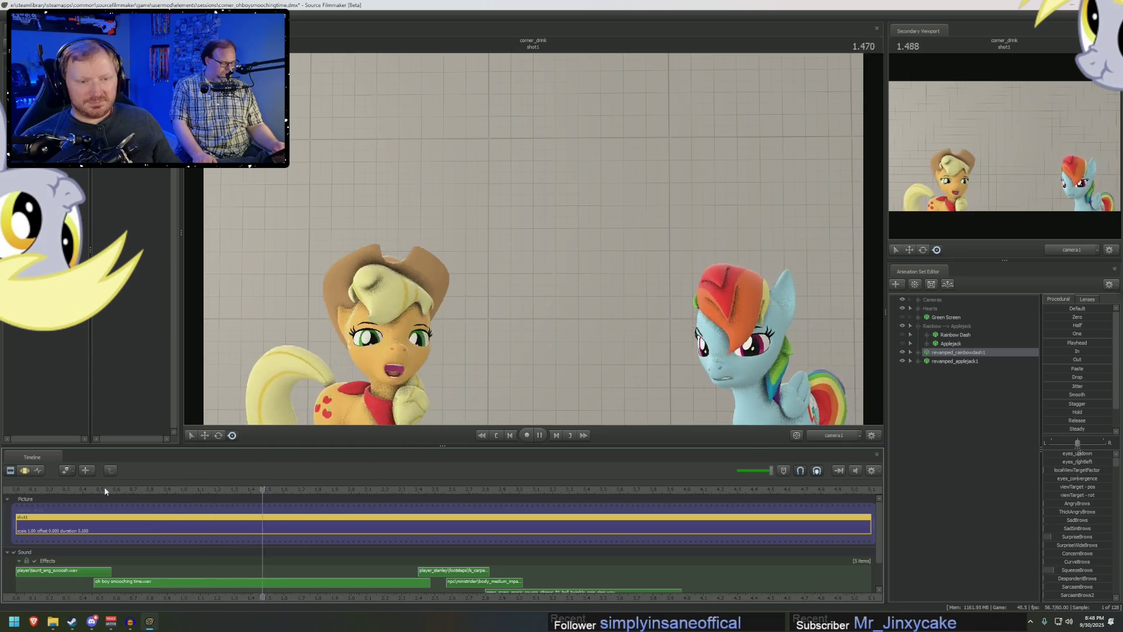
{"action": "left_click", "coordinate": [26, 491]}
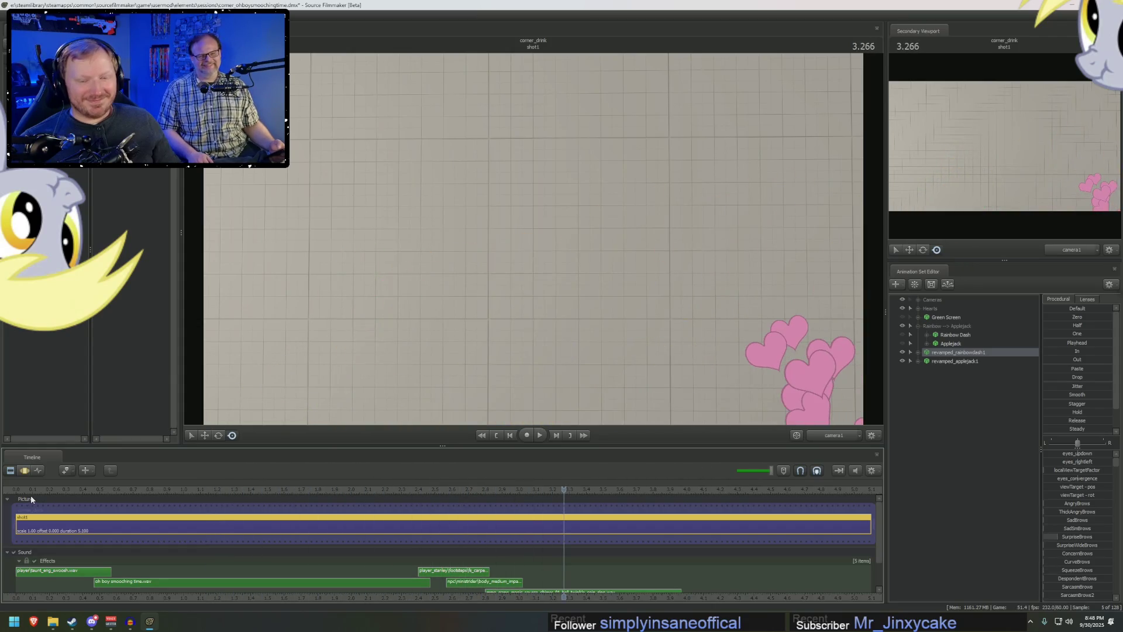
{"action": "key", "text": "space"}
{"action": "left_click", "coordinate": [33, 490]}
{"action": "key", "text": "space"}
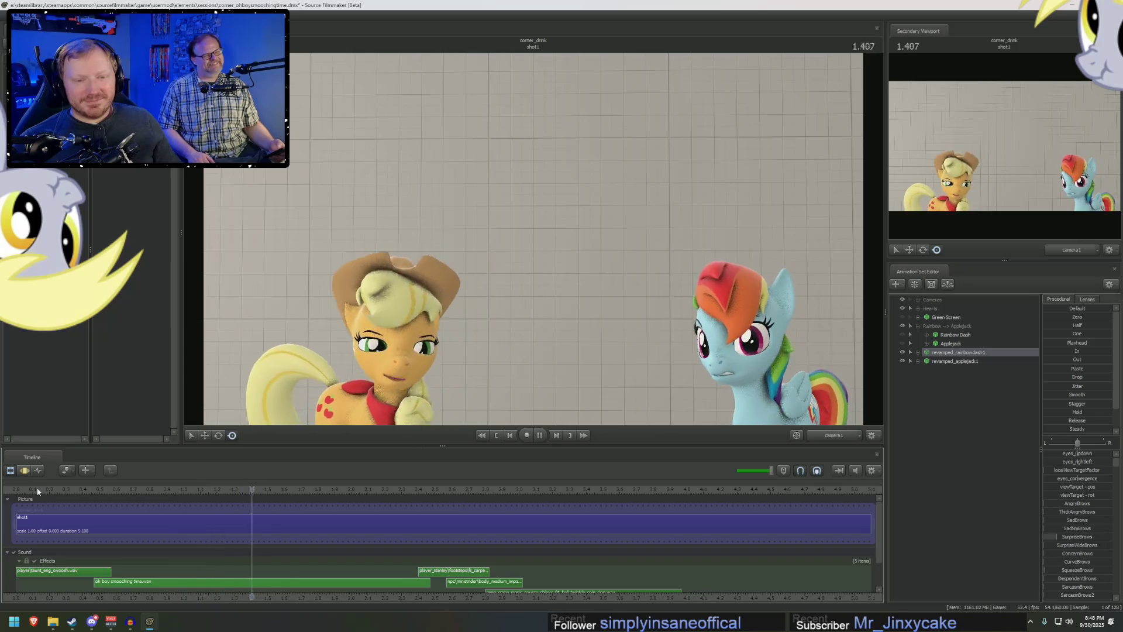
{"action": "key", "text": "space"}
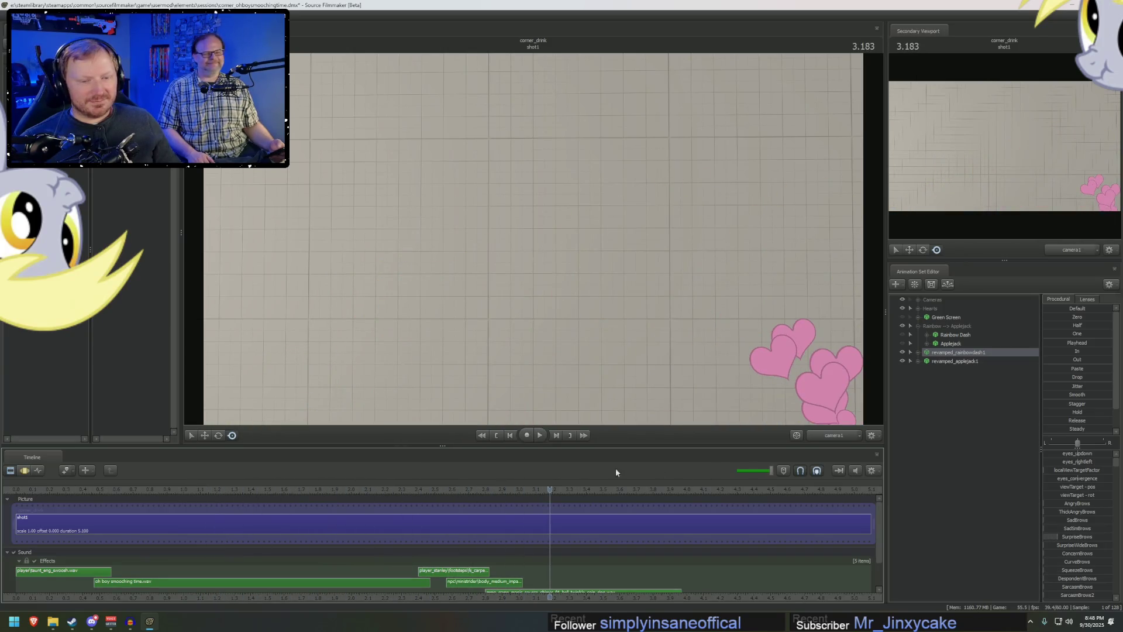
{"action": "left_click", "coordinate": [21, 490]}
{"action": "right_click", "coordinate": [966, 355]}
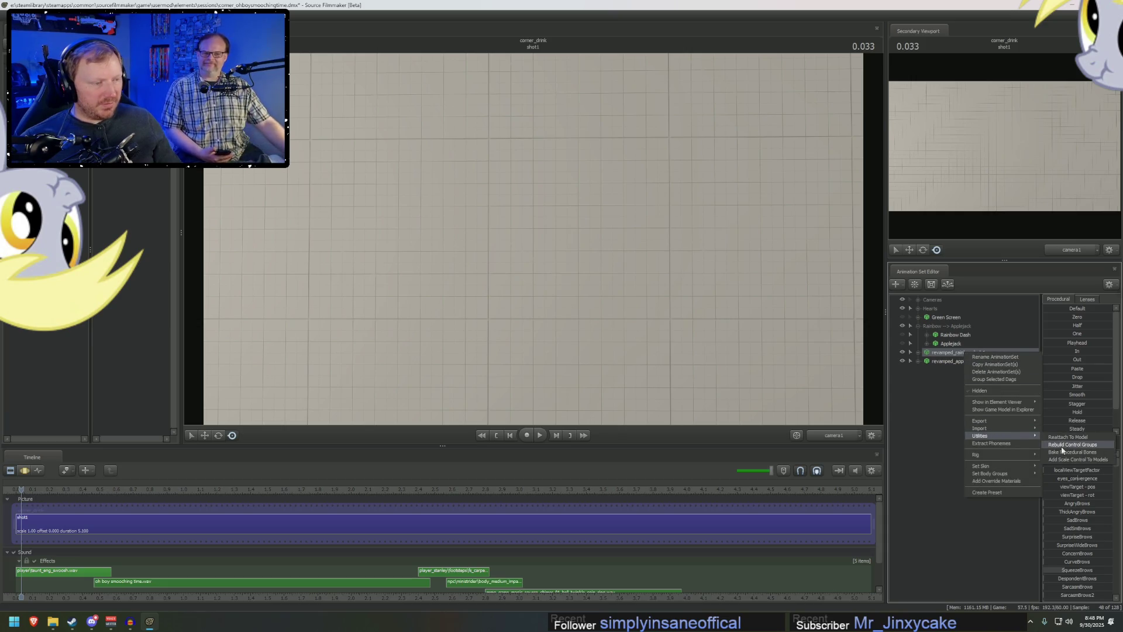
- Play back the shot from near the start to review the revamped ponies
{"action": "left_click", "coordinate": [984, 396]}
{"action": "right_click", "coordinate": [928, 361]}
{"action": "mouse_move", "coordinate": [965, 442]}
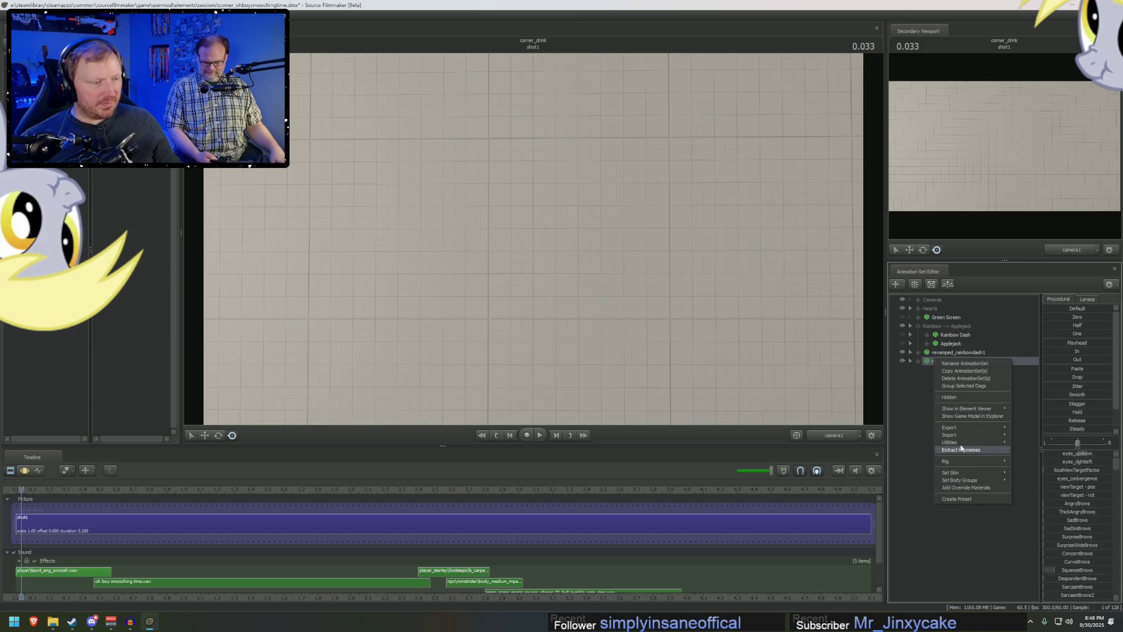
{"action": "left_click", "coordinate": [1022, 458]}
{"action": "key", "text": "space"}
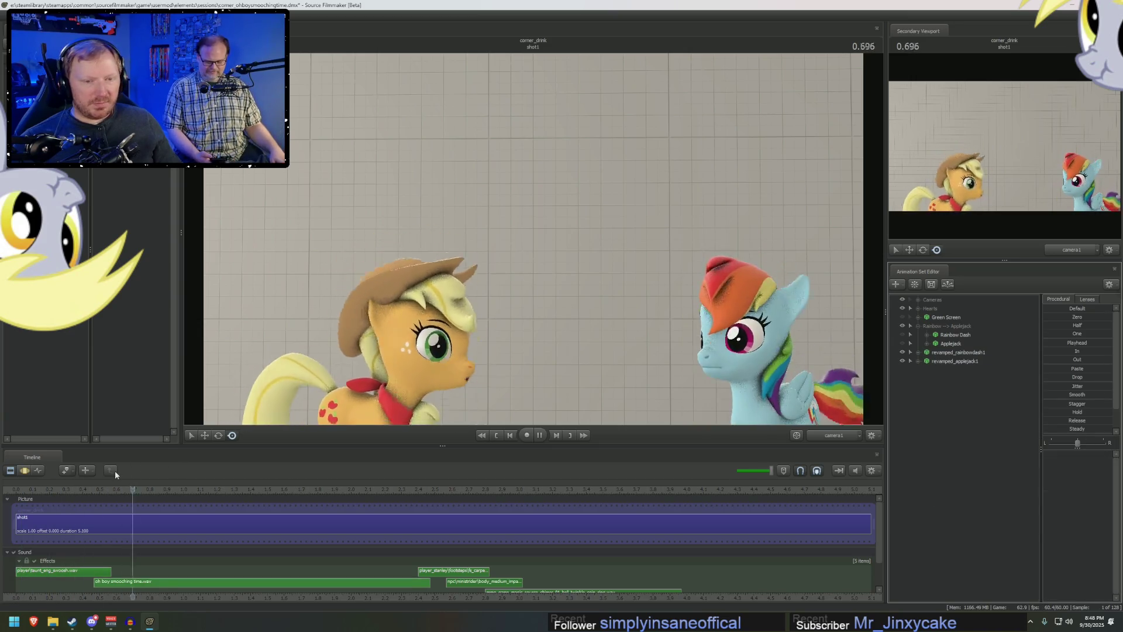
{"action": "left_click", "coordinate": [26, 489]}
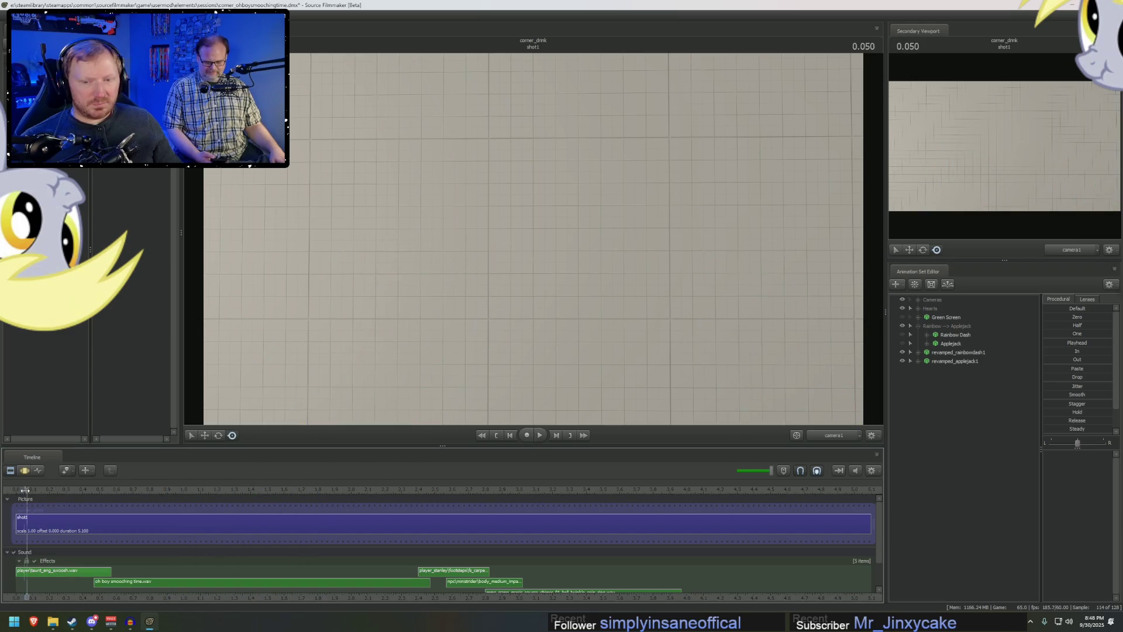
{"action": "key", "text": "space"}
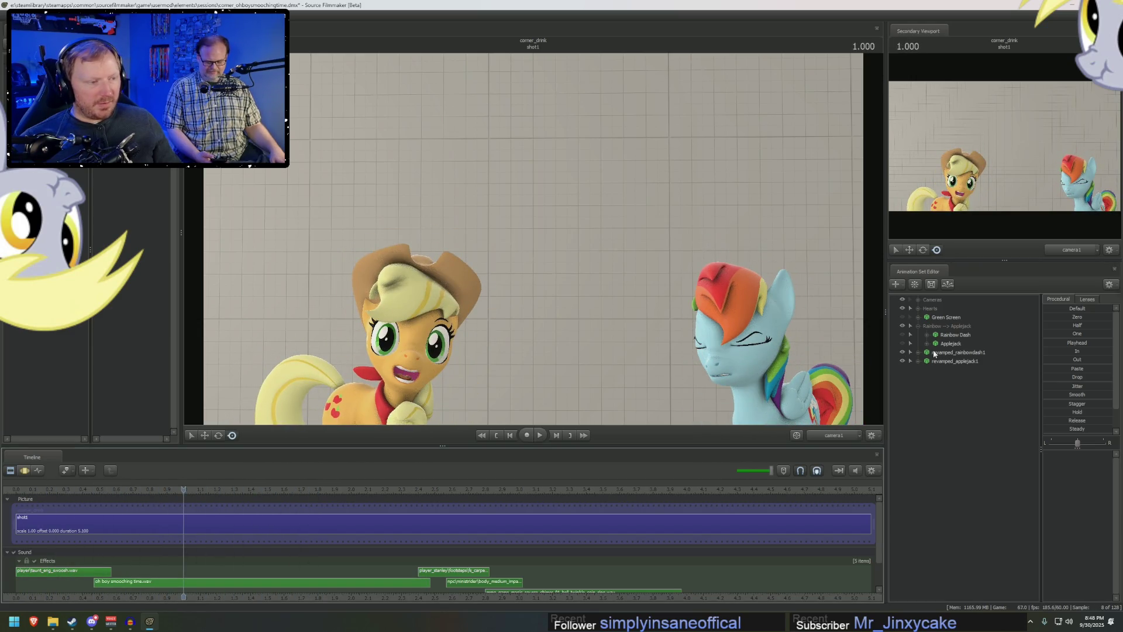
- Apply the In procedural preset to revamped Rainbow Dash's Tail1–Tail3 bones, then select its ear bones
{"action": "left_click", "coordinate": [917, 326]}
{"action": "left_click", "coordinate": [917, 334]}
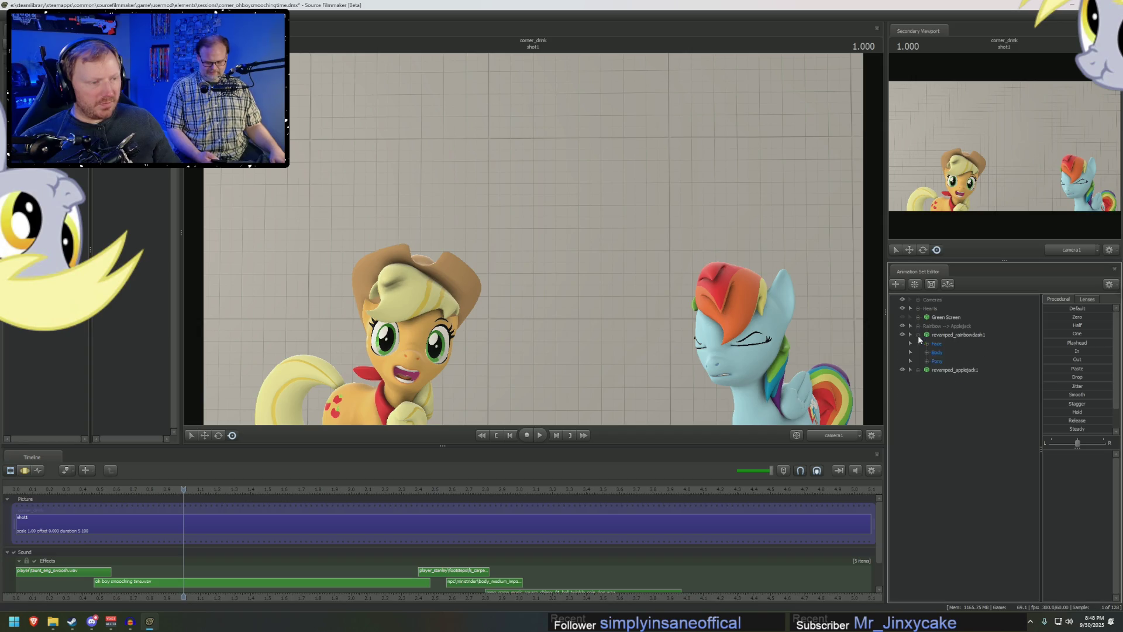
{"action": "left_click", "coordinate": [927, 361]}
{"action": "left_click", "coordinate": [936, 396]}
{"action": "left_click", "coordinate": [960, 501]}
{"action": "left_click_drag", "start_coordinate": [960, 501], "coordinate": [959, 468]}
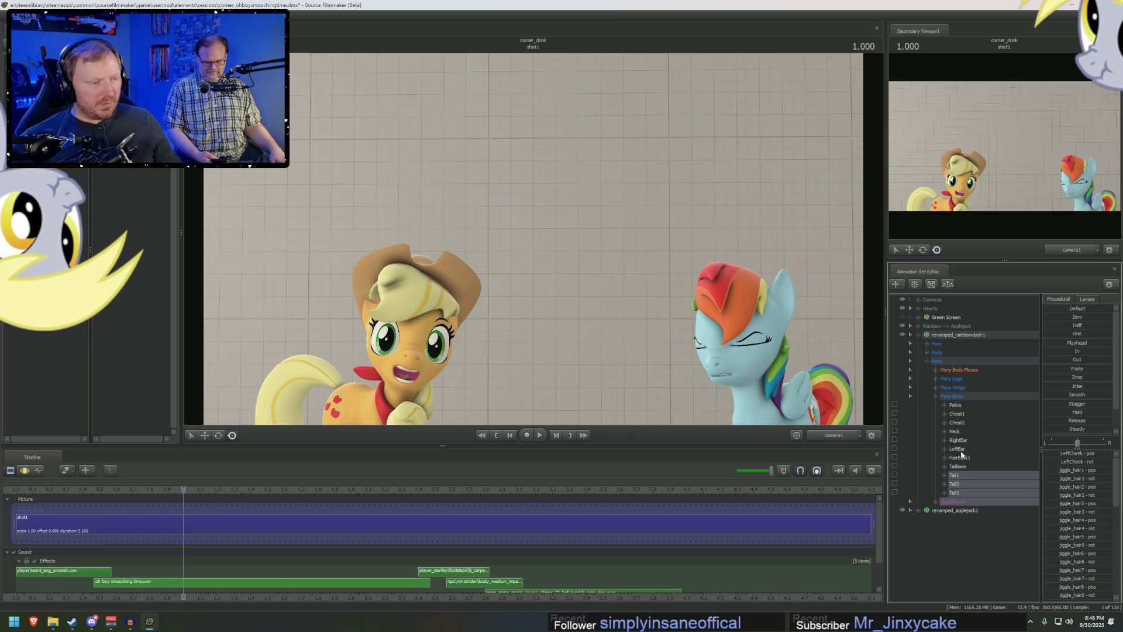
{"action": "key", "text": "F4"}
{"action": "left_click", "coordinate": [1069, 352]}
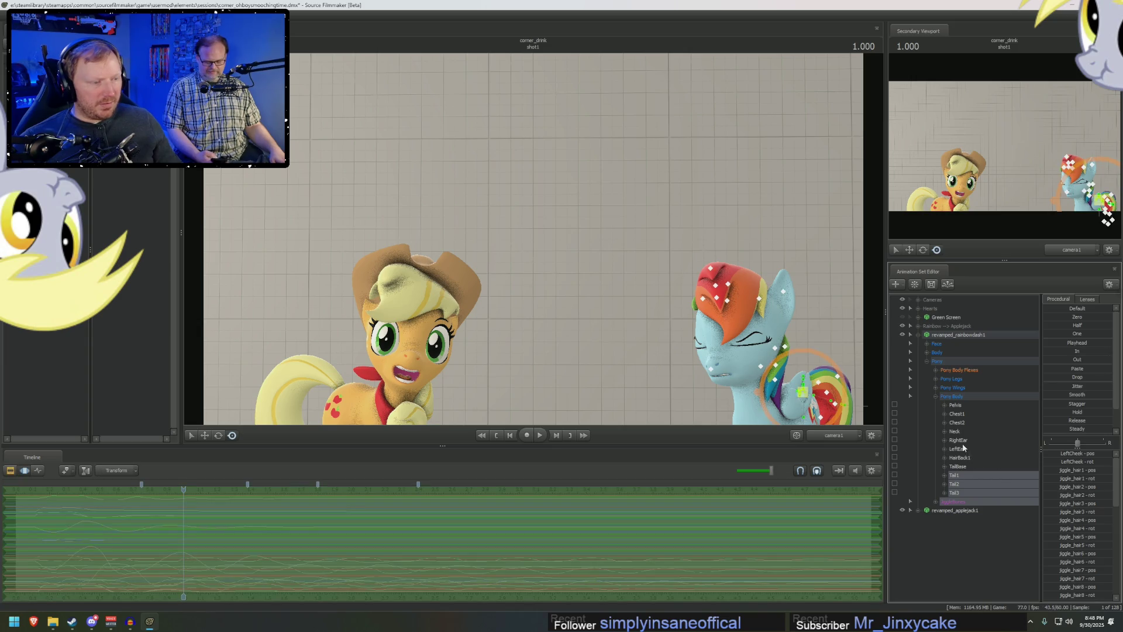
{"action": "left_click_drag", "start_coordinate": [963, 448], "coordinate": [959, 439]}
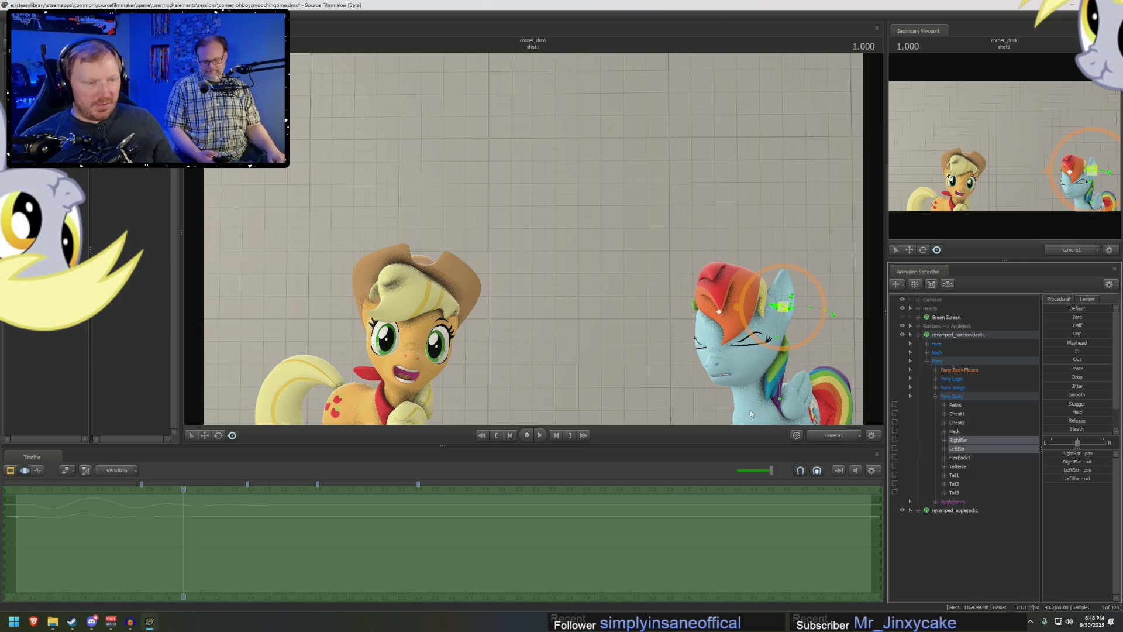
- Apply the Paste procedural preset to revamped Applejack's ear bones, select her tail and jiggle bones, and replay
{"action": "left_click", "coordinate": [918, 335]}
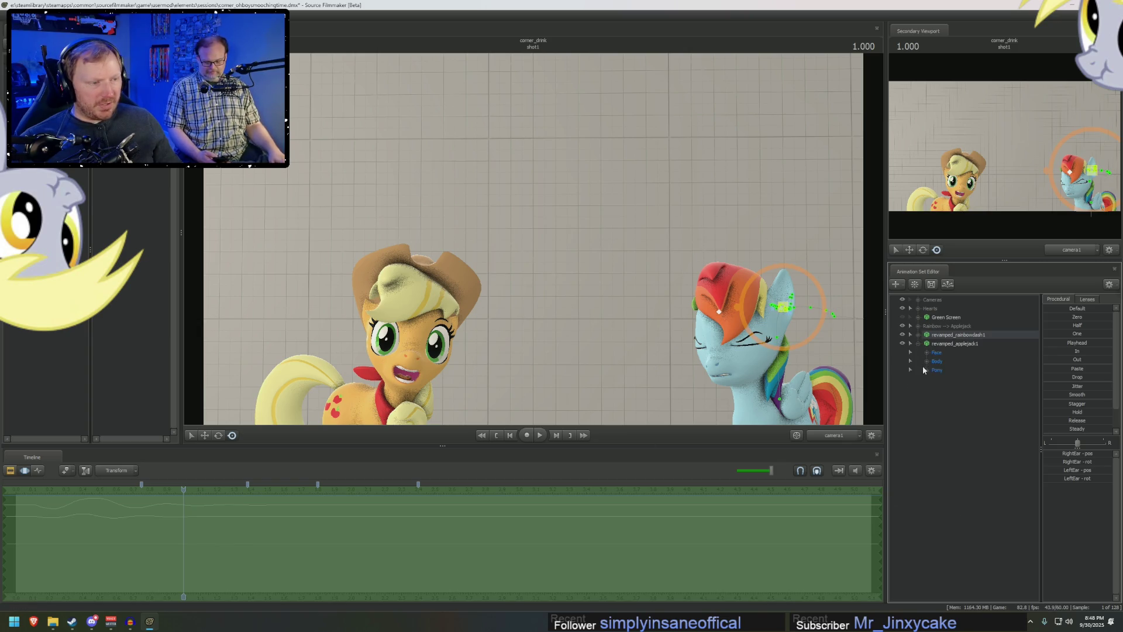
{"action": "left_click", "coordinate": [935, 397]}
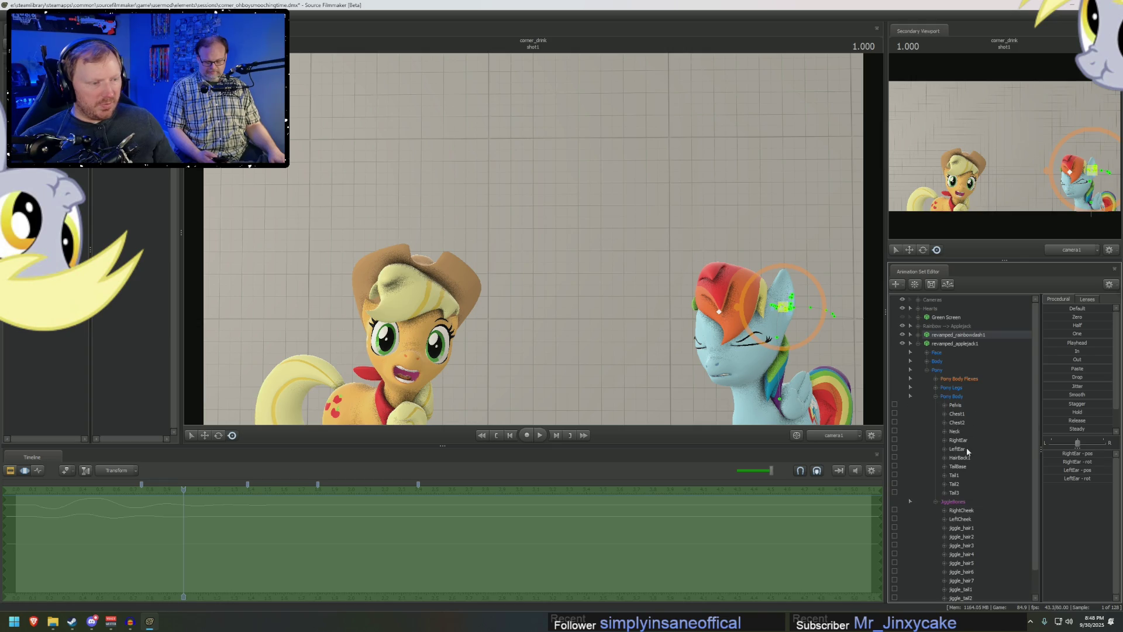
{"action": "left_click_drag", "start_coordinate": [966, 447], "coordinate": [964, 442]}
{"action": "left_click", "coordinate": [1060, 368]}
{"action": "left_click_drag", "start_coordinate": [960, 505], "coordinate": [964, 466]}
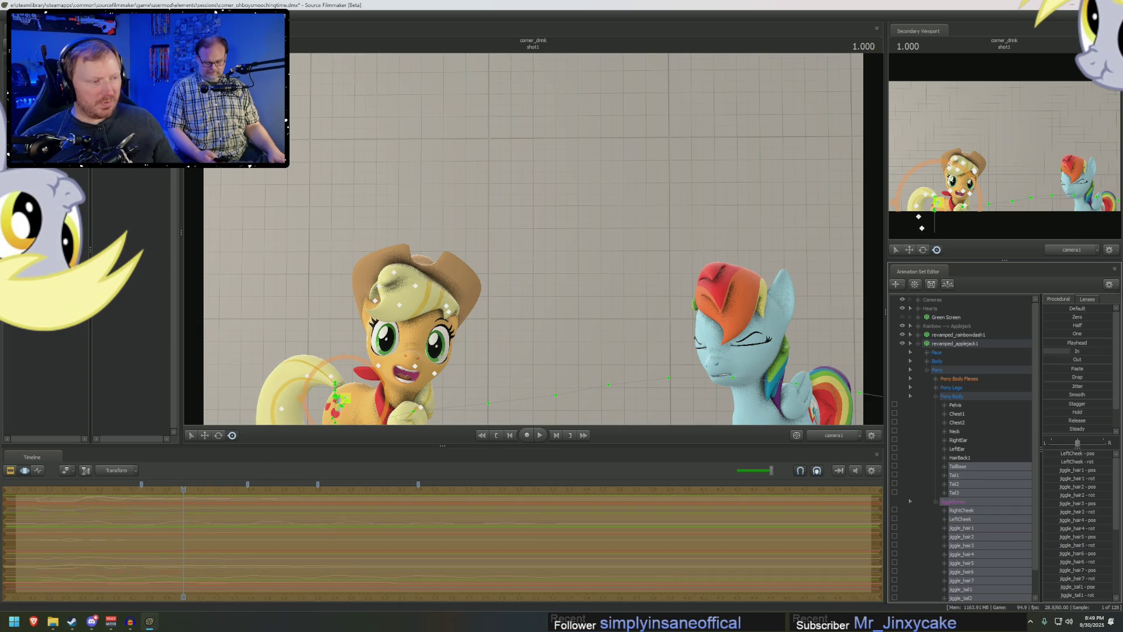
{"action": "key", "text": "F2"}
{"action": "key", "text": "space"}
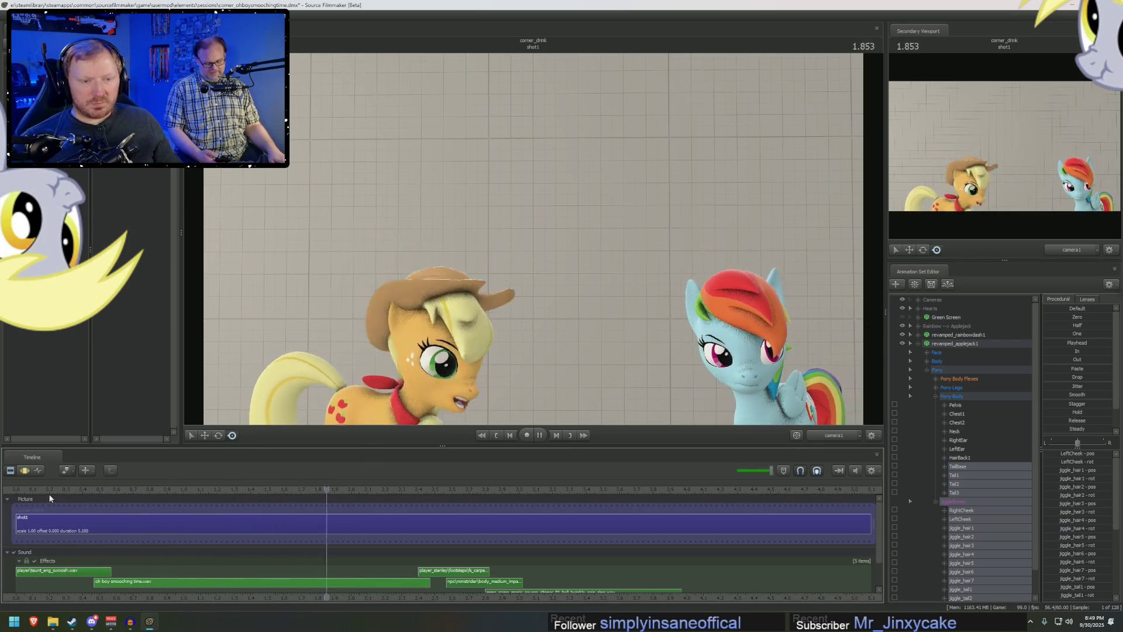
- Replay the shot from near the start and collapse the revamped ponies' control trees
{"action": "key", "text": "space"}
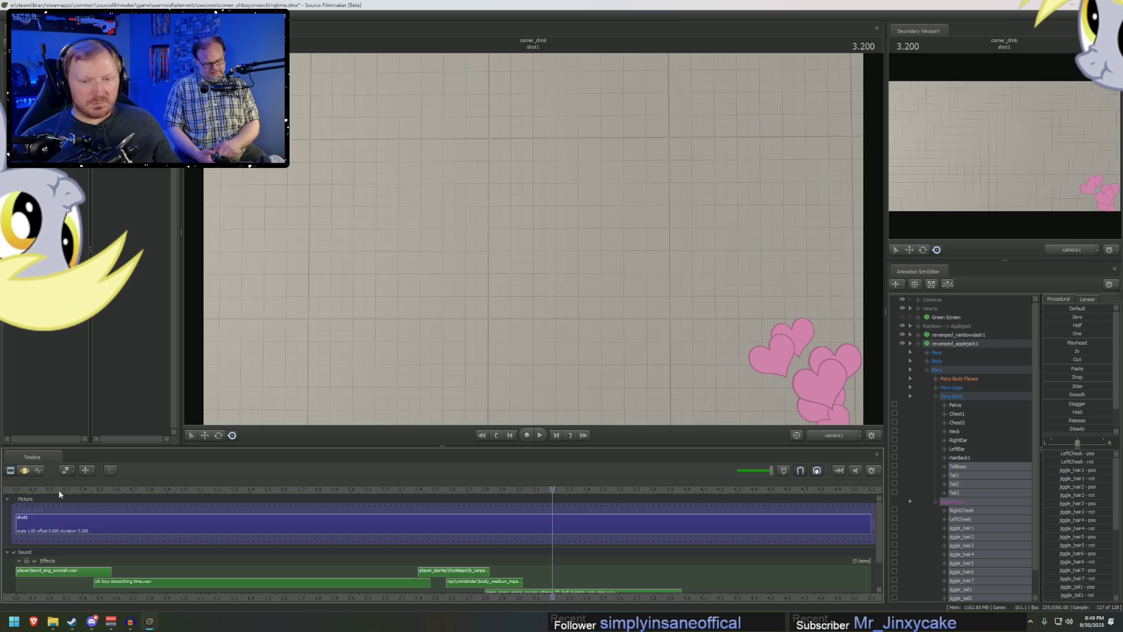
{"action": "left_click", "coordinate": [144, 489]}
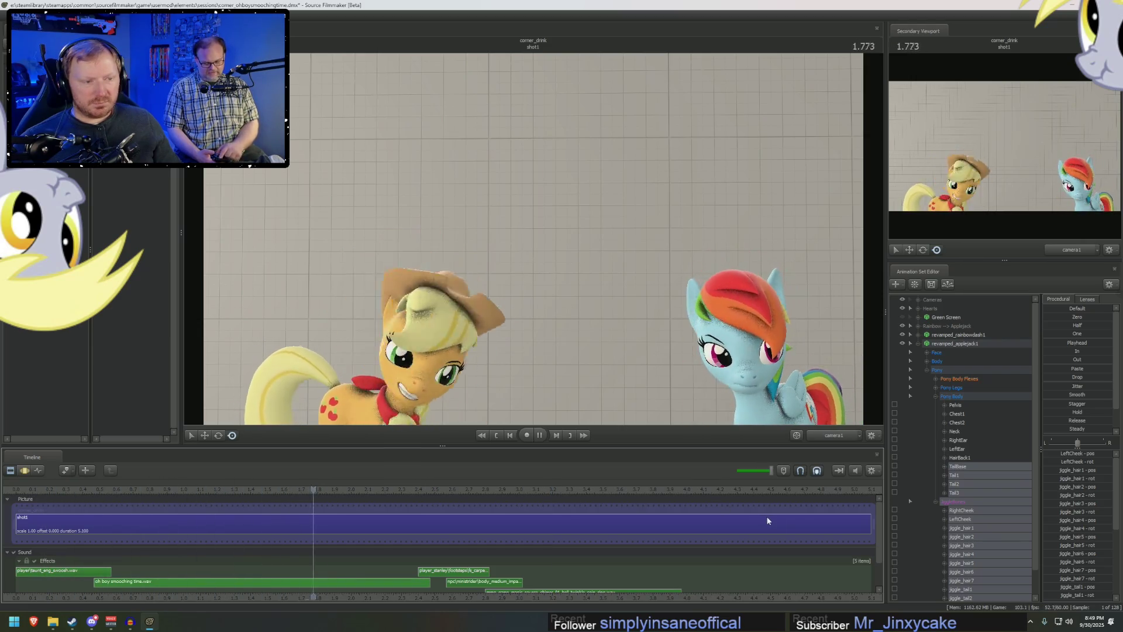
{"action": "key", "text": "space"}
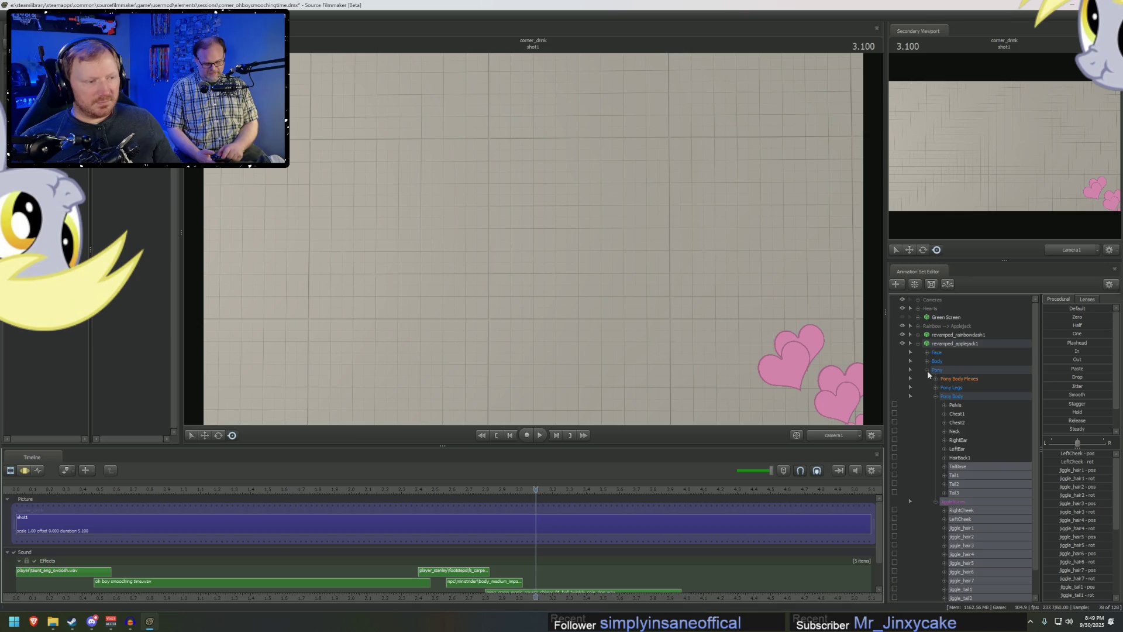
{"action": "left_click", "coordinate": [927, 370]}
{"action": "left_click", "coordinate": [918, 343]}
- Group revamped_rainbowdash1 and revamped_applejack1 into a group named 'Applejack --> Rainbow'
{"action": "left_click", "coordinate": [941, 335]}
{"action": "left_click", "coordinate": [939, 343], "text": "ctrl"}
{"action": "right_click", "coordinate": [943, 343]}
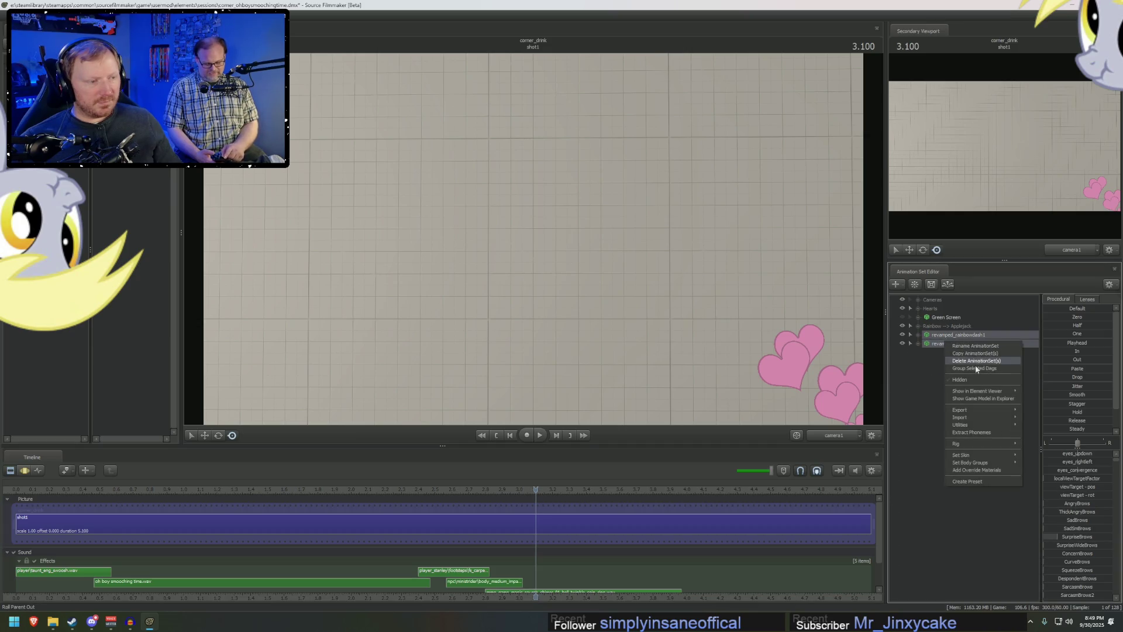
{"action": "left_click", "coordinate": [974, 368]}
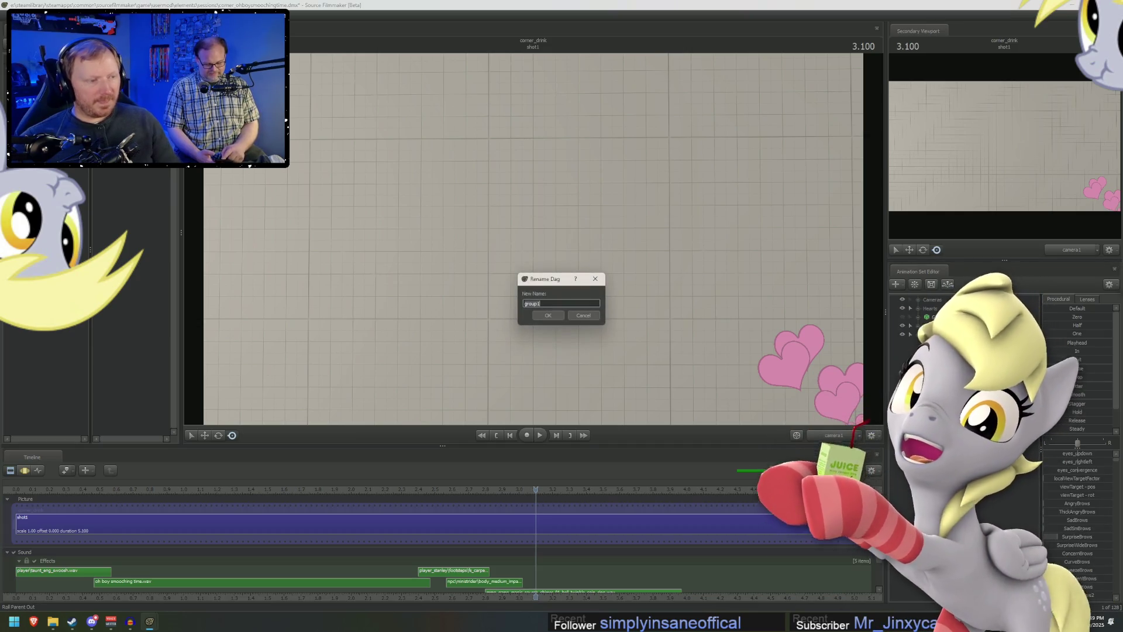
{"action": "type", "text": "Applejack"}
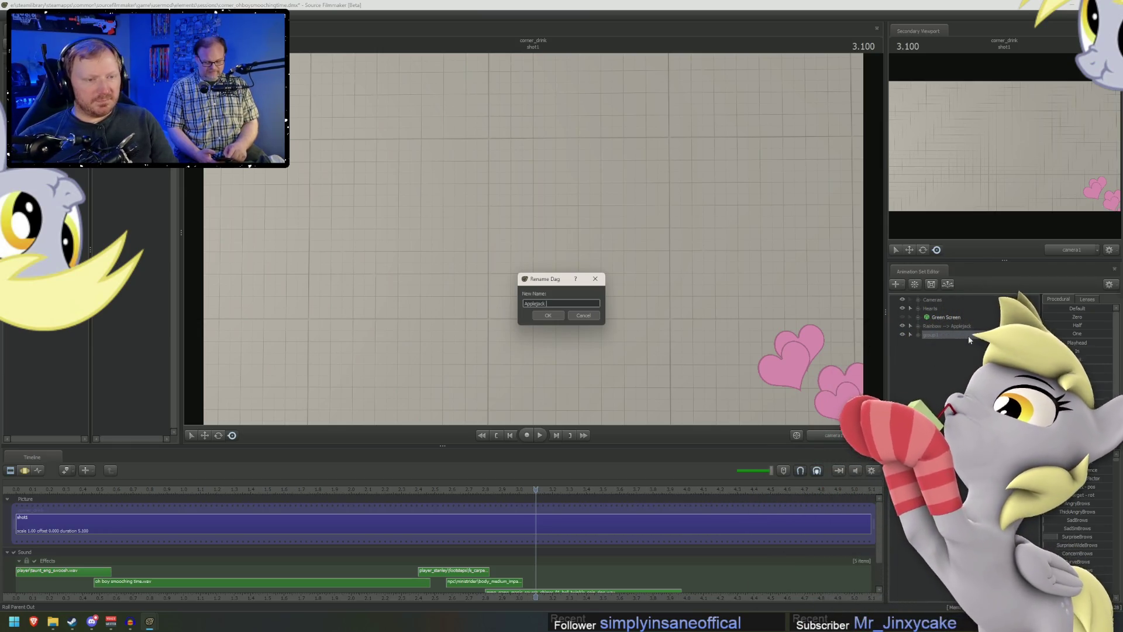
{"action": "type", "text": " --"}
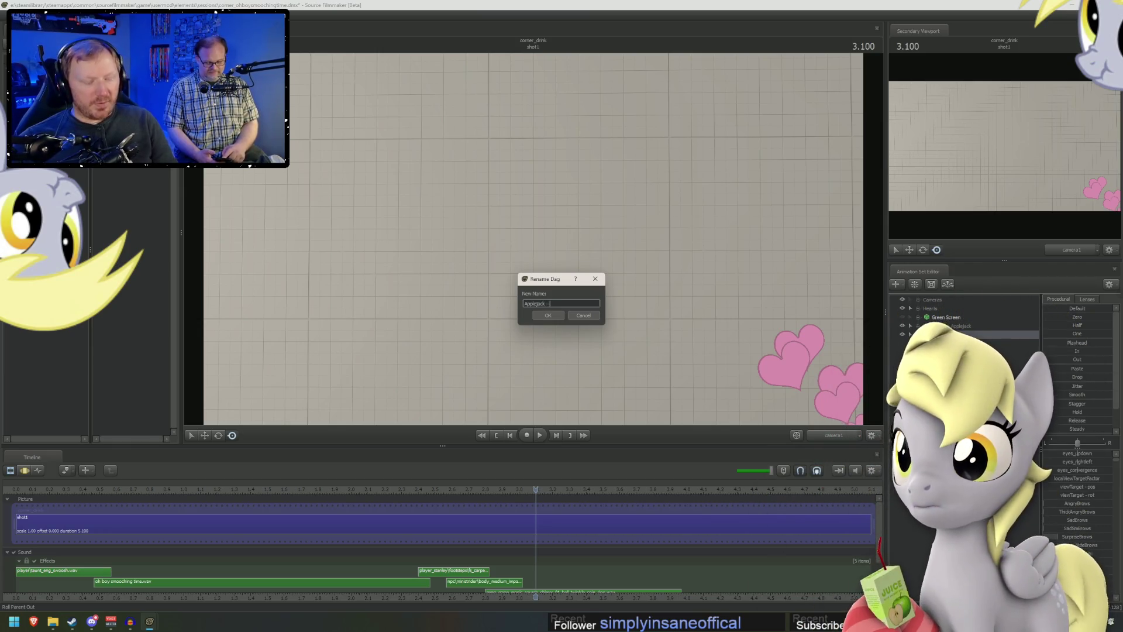
{"action": "type", "text": "Rainbow"}
{"action": "key", "text": "Return"}
{"action": "right_click", "coordinate": [954, 372]}
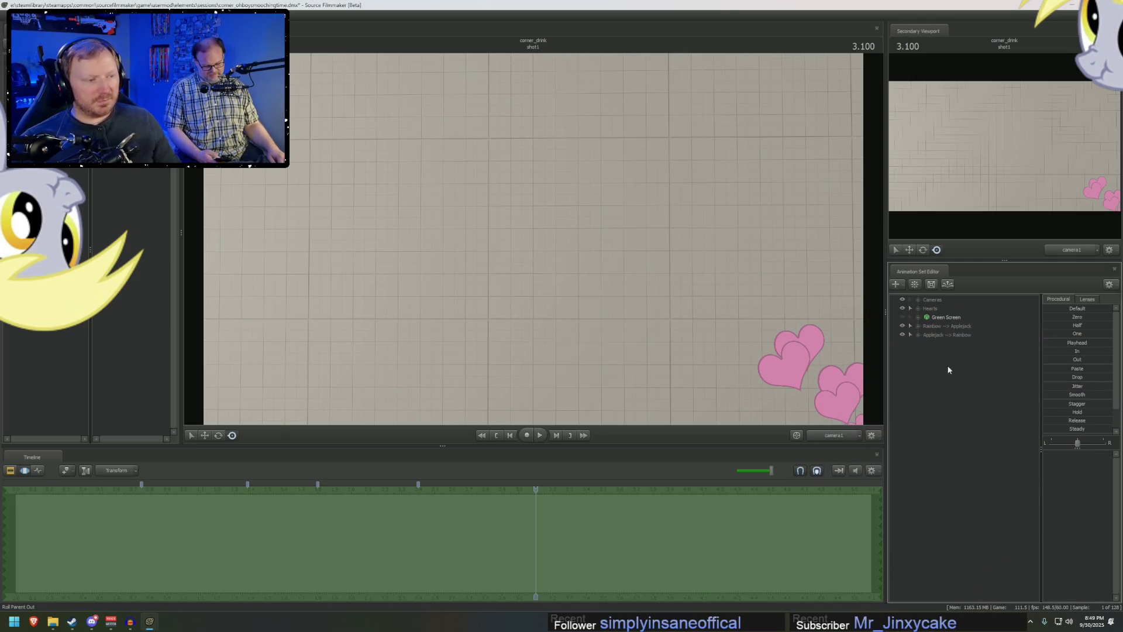
- Load the revamped Starlight Glimmer model, found by filtering 'starlight'
{"action": "left_click", "coordinate": [999, 381]}
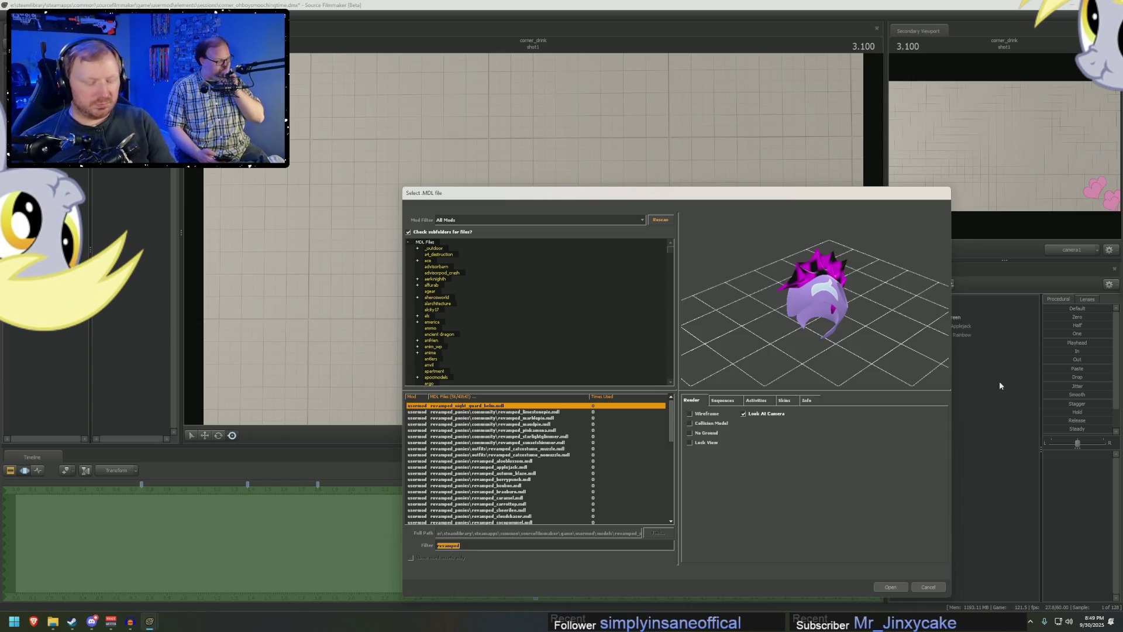
{"action": "type", "text": "starlight"}
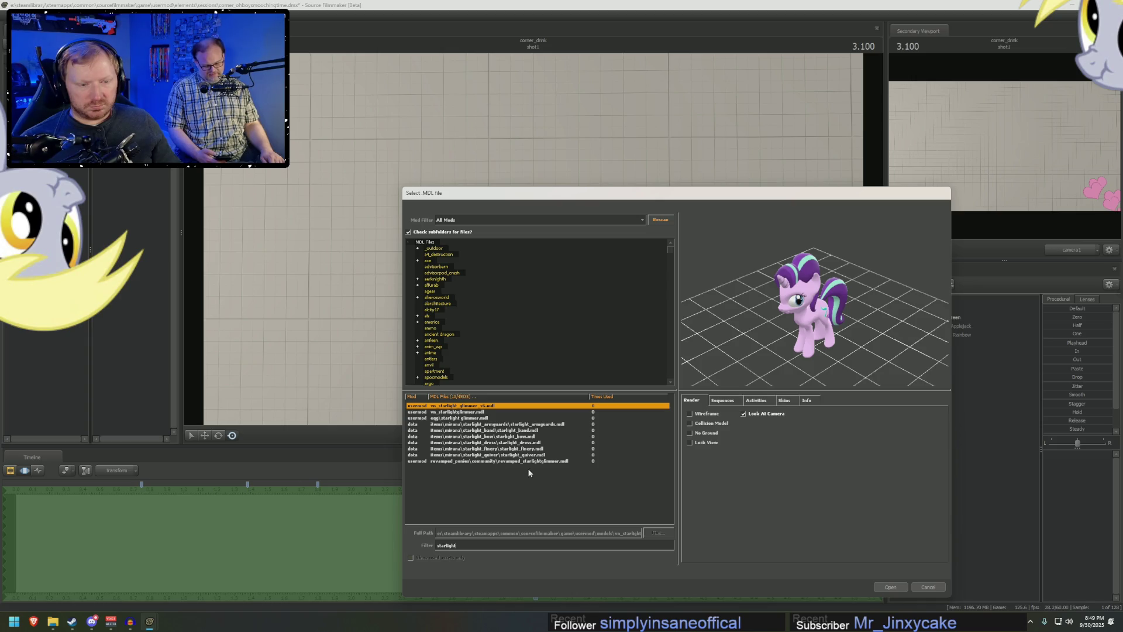
{"action": "double_click", "coordinate": [574, 461]}
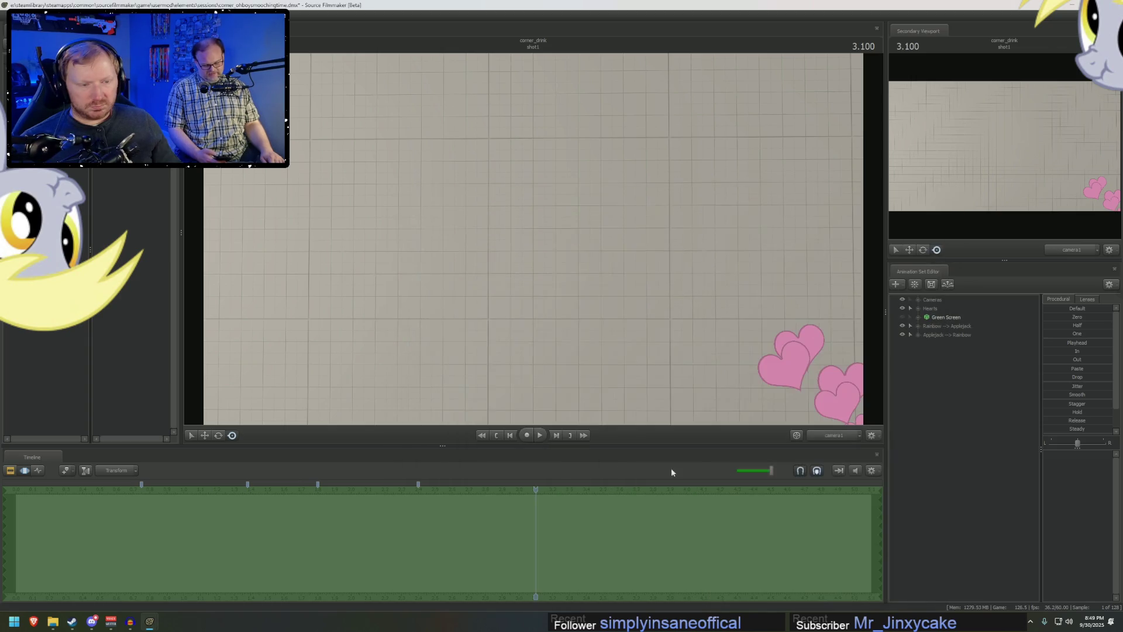
- Add revamped_trixie.mdl as a new animation set, found by filtering 'trixie'
{"action": "right_click", "coordinate": [964, 395]}
{"action": "left_click", "coordinate": [992, 413]}
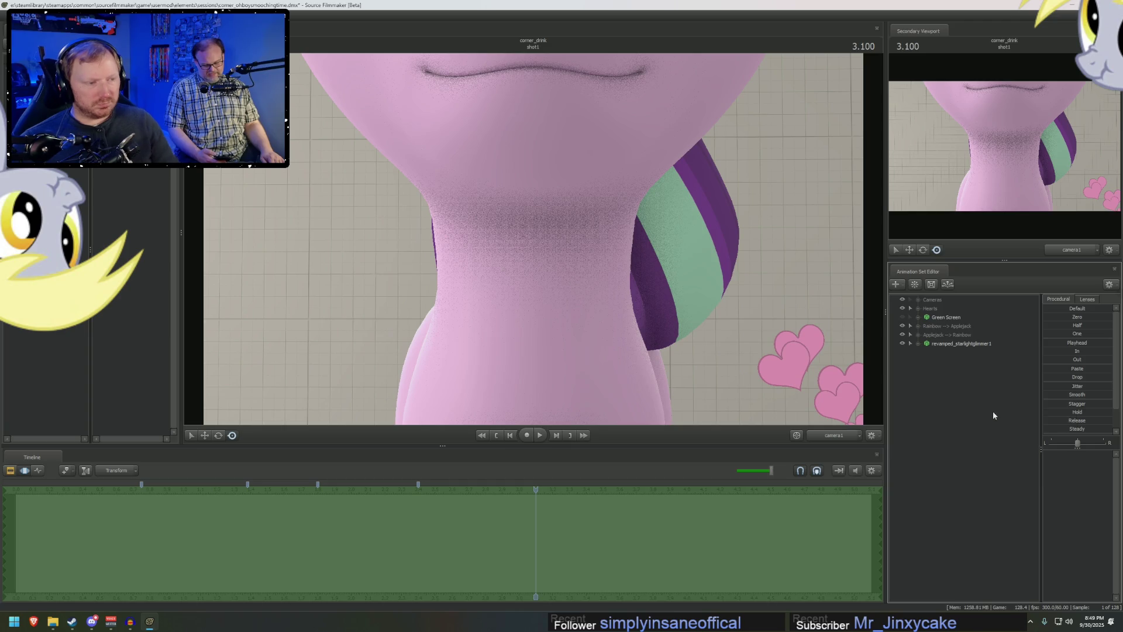
{"action": "type", "text": "trixie"}
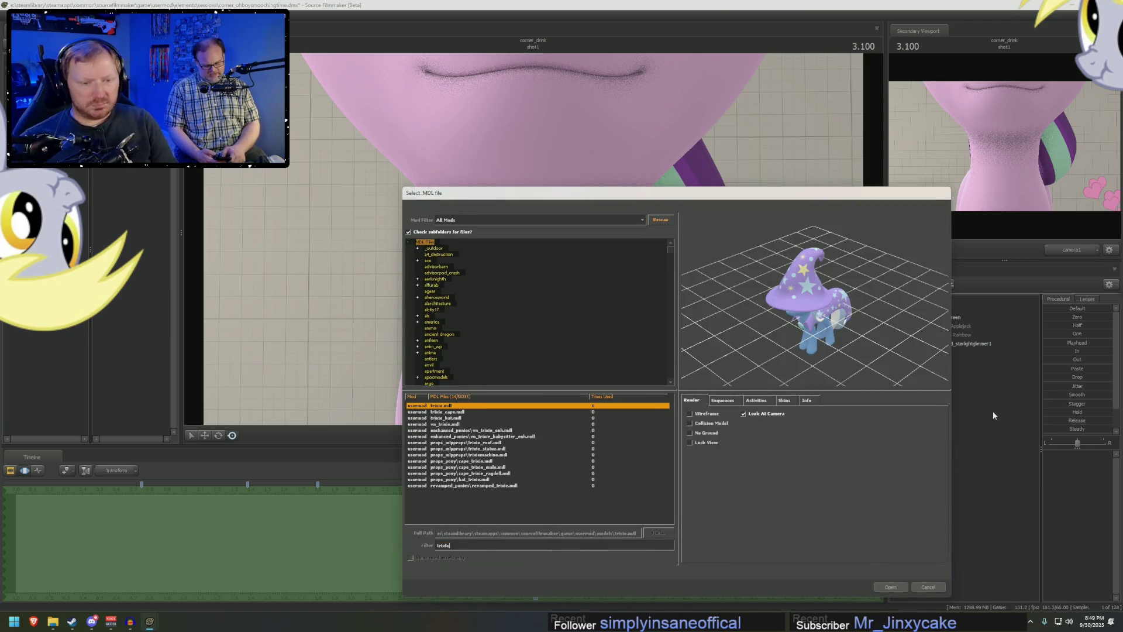
{"action": "double_click", "coordinate": [497, 486]}
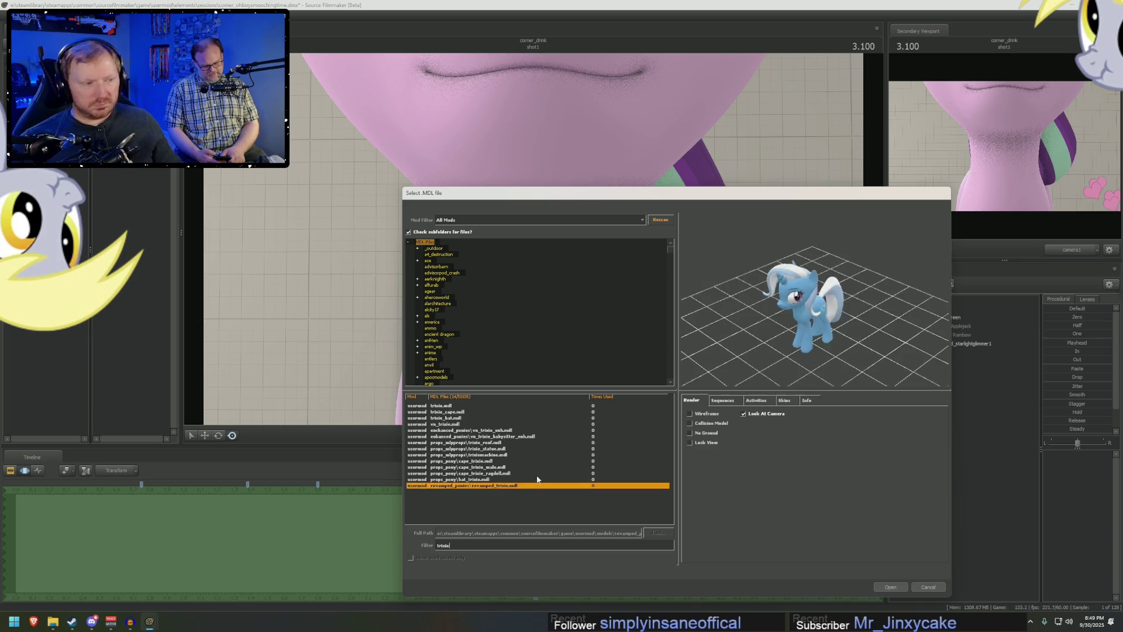
{"action": "left_click", "coordinate": [919, 326]}
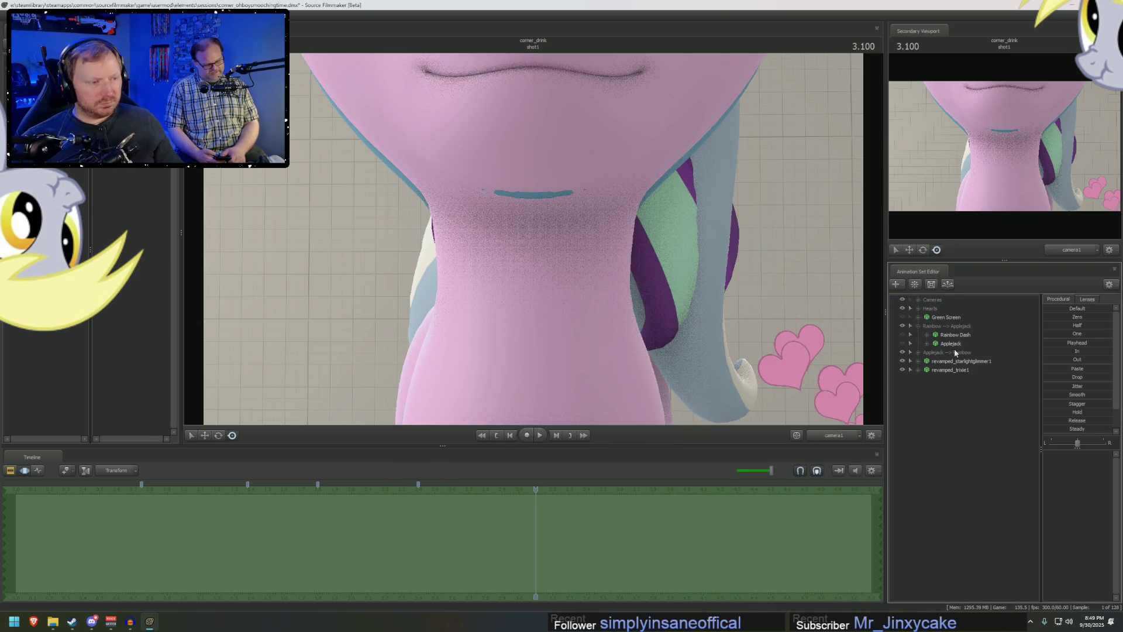
- Select the Rainbow Dash, Starlight Glimmer, Applejack and Trixie animation sets and go to the shot start
{"action": "left_click", "coordinate": [955, 336]}
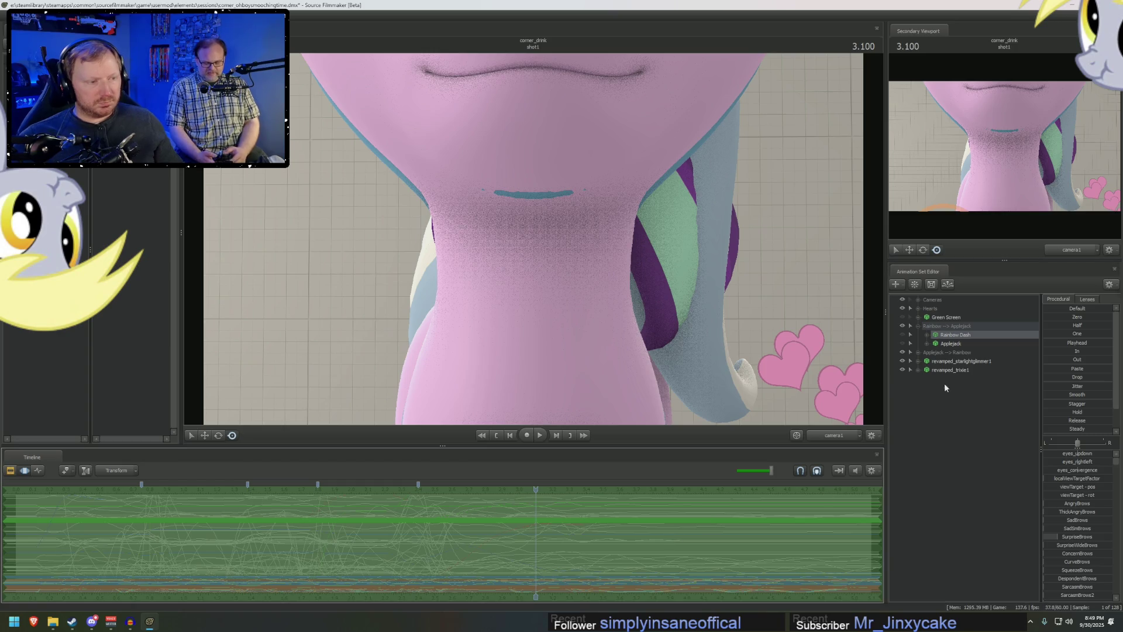
{"action": "left_click", "coordinate": [955, 362]}
{"action": "left_click", "coordinate": [943, 345]}
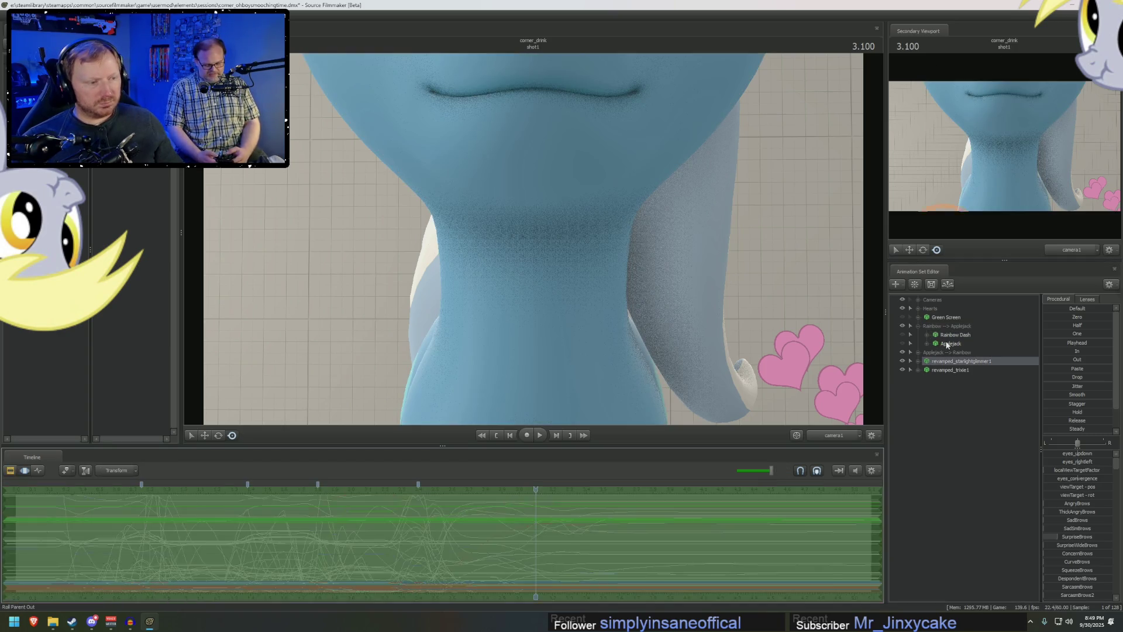
{"action": "left_click", "coordinate": [962, 370]}
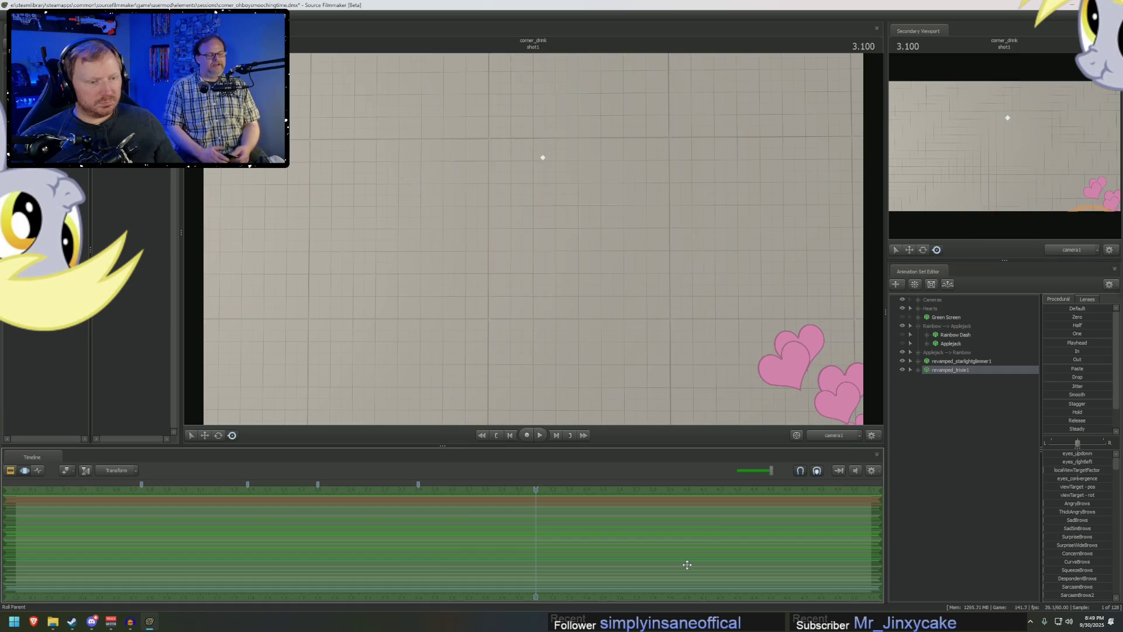
{"action": "left_click", "coordinate": [38, 489]}
{"action": "left_click", "coordinate": [950, 363]}
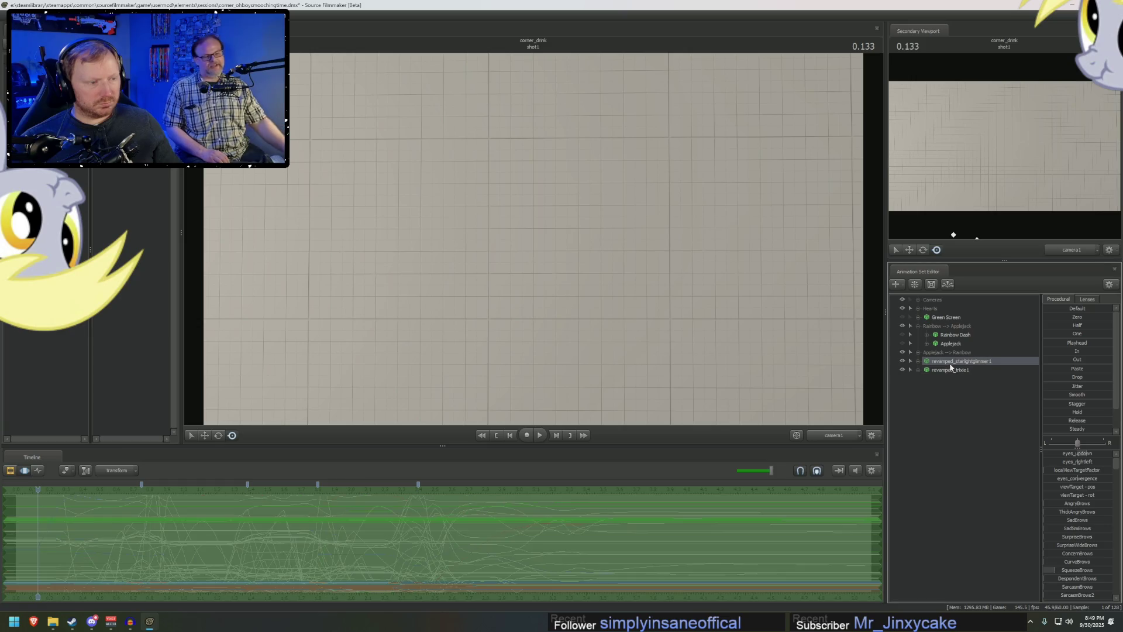
- Play and scrub through the shot to watch Starlight Glimmer and Trixie animate
{"action": "key", "text": "F2"}
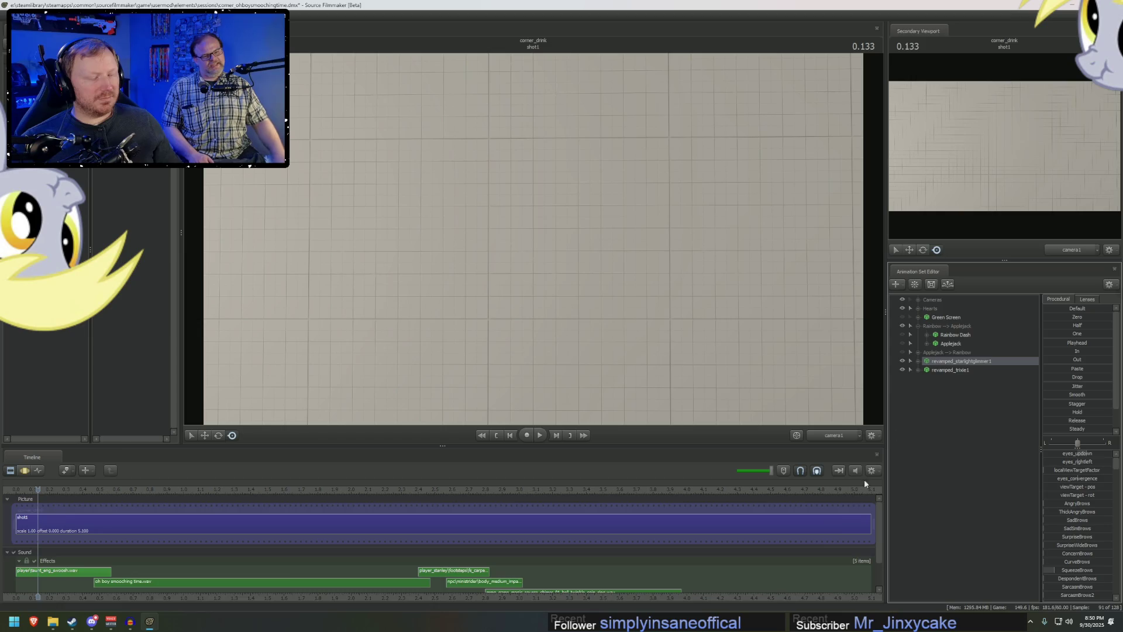
{"action": "key", "text": "F4"}
{"action": "key", "text": "space"}
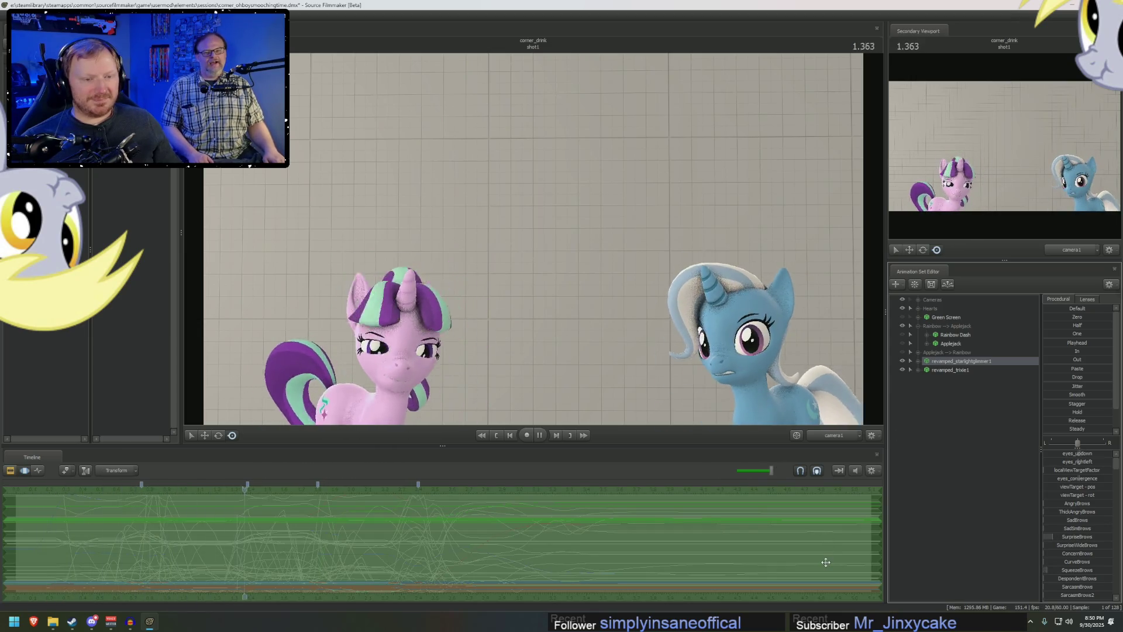
{"action": "key", "text": "space"}
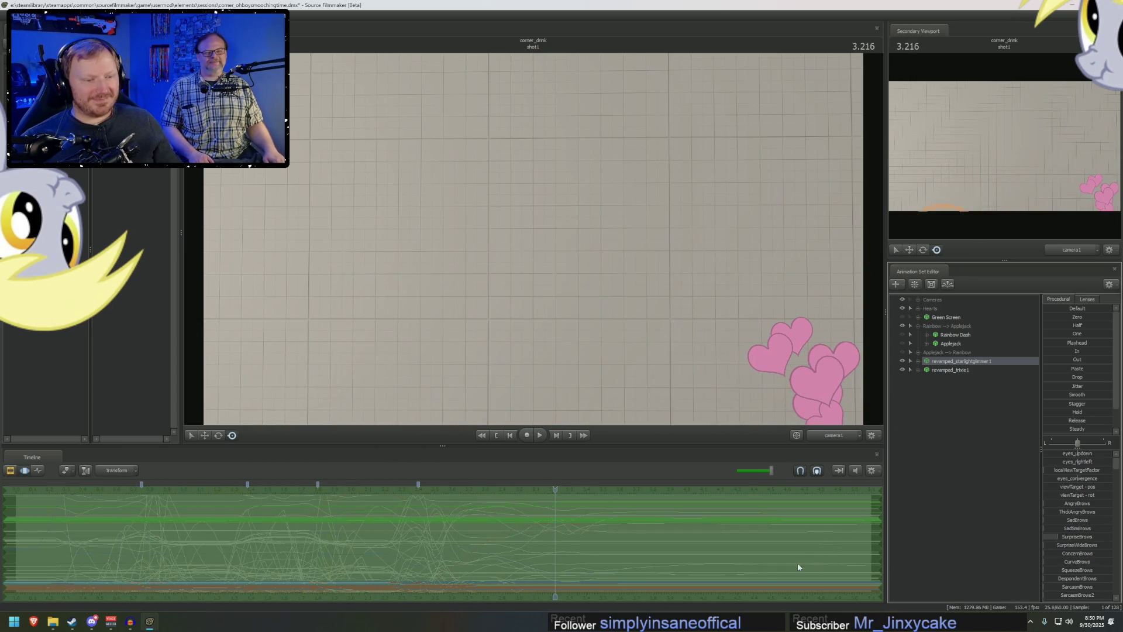
{"action": "key", "text": "F2"}
{"action": "left_click", "coordinate": [24, 490]}
{"action": "key", "text": "space"}
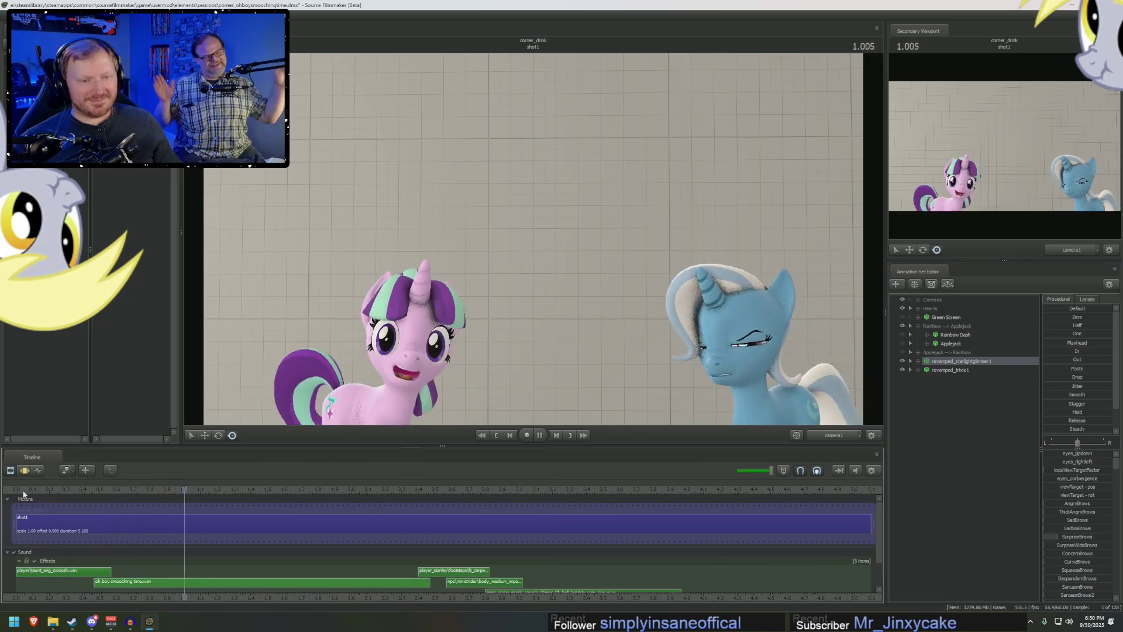
{"action": "key", "text": "space"}
{"action": "left_click", "coordinate": [36, 488]}
{"action": "left_click_drag", "start_coordinate": [35, 485], "coordinate": [202, 498]}
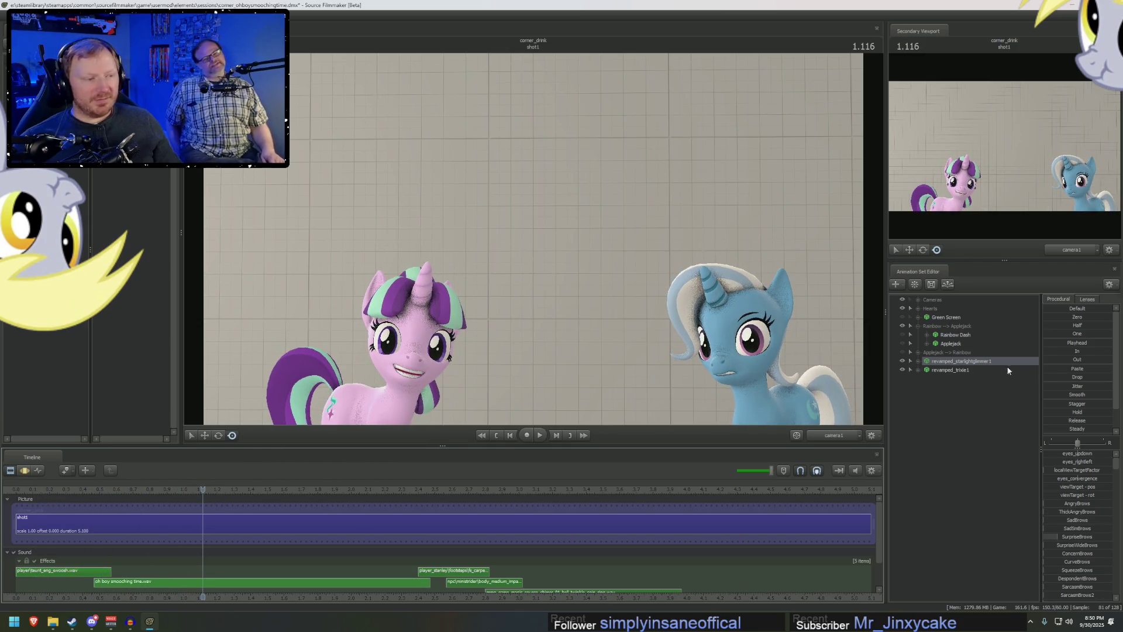
{"action": "right_click", "coordinate": [981, 363]}
- Change revamped_starlightglimmer1's hair body group to a different mane option
{"action": "mouse_move", "coordinate": [1024, 486]}
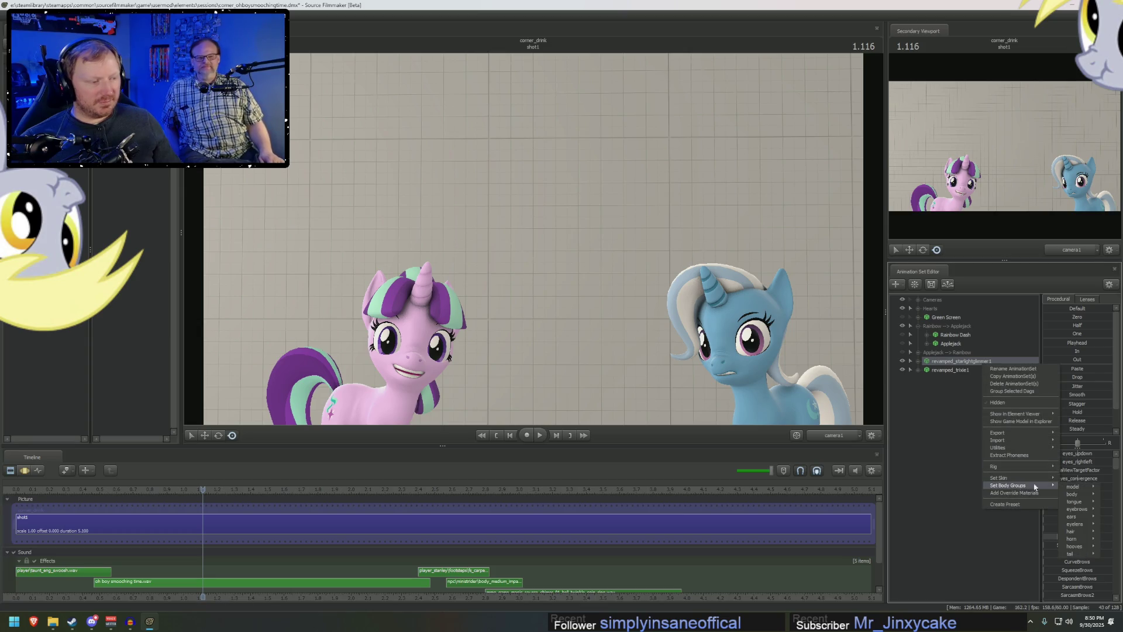
{"action": "mouse_move", "coordinate": [1087, 506]}
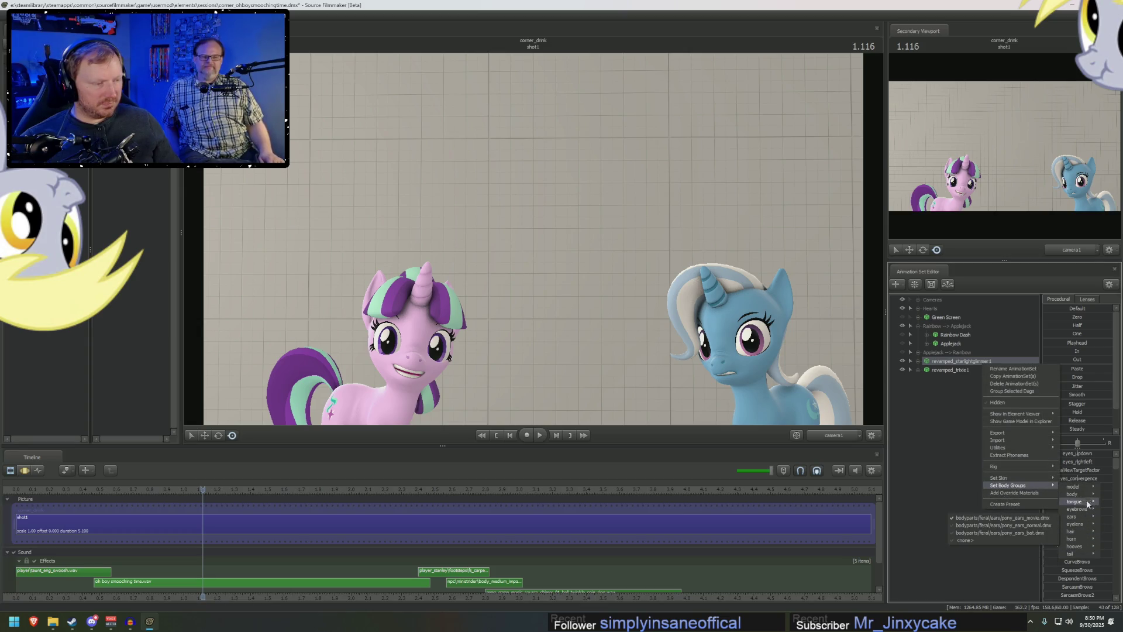
{"action": "mouse_move", "coordinate": [1087, 541]}
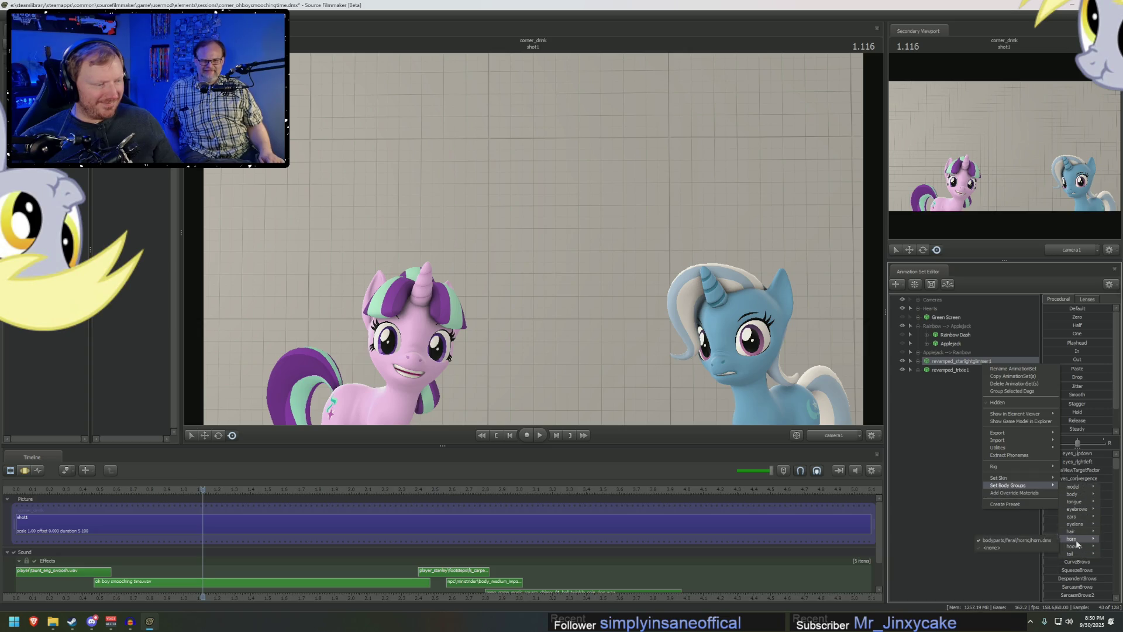
{"action": "left_click", "coordinate": [1048, 539]}
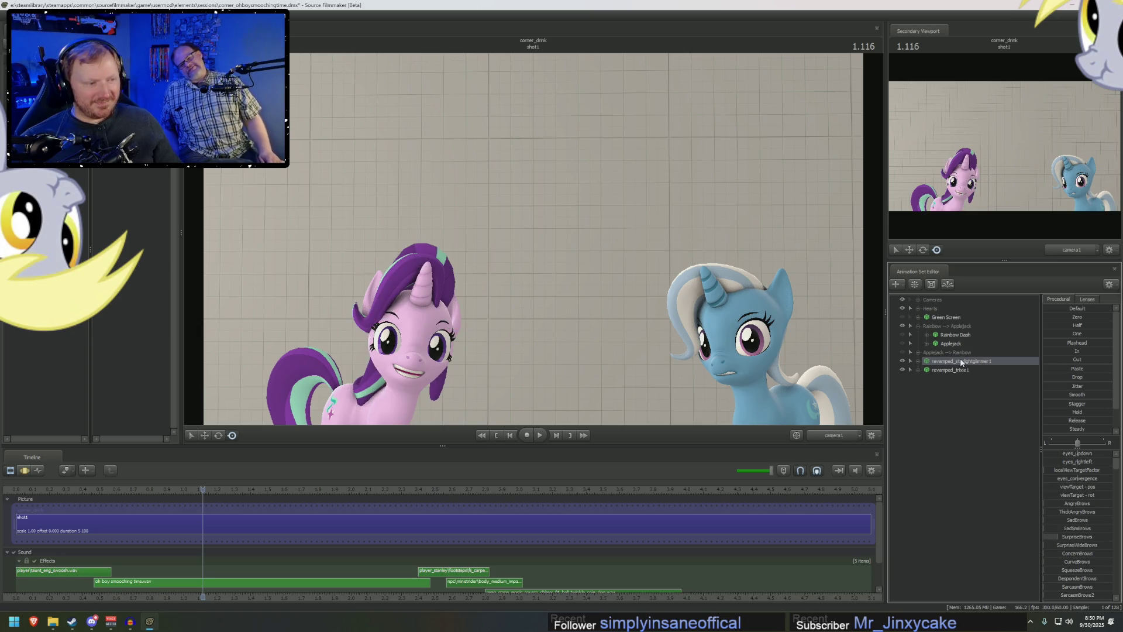
- Play the corner_drink shot from the beginning to watch both ponies animate
{"action": "key", "text": "space"}
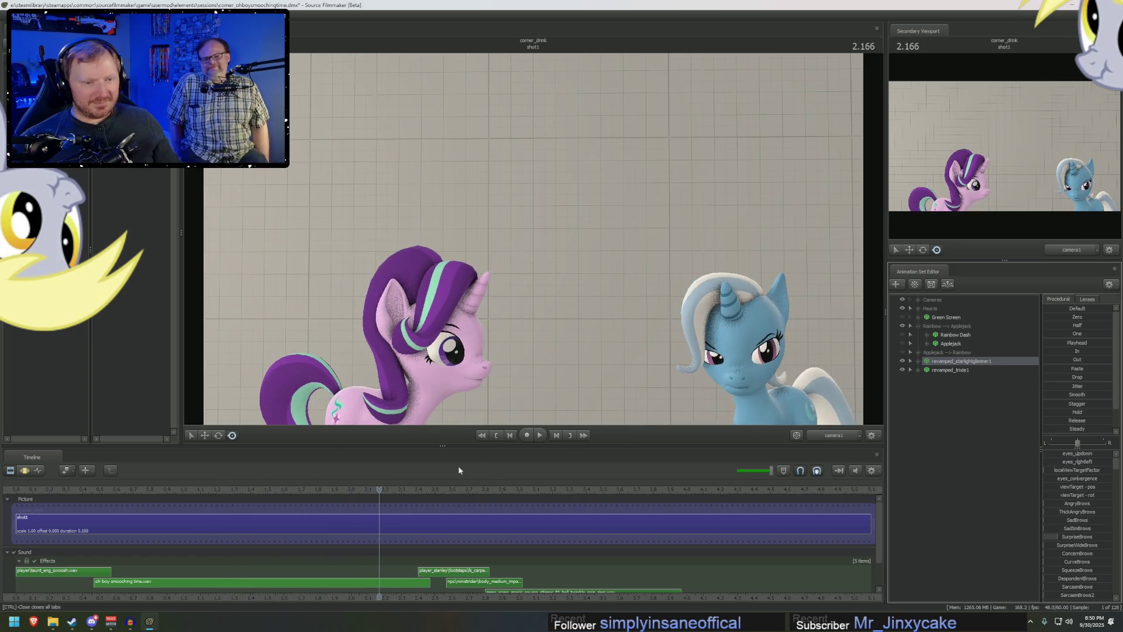
{"action": "left_click", "coordinate": [14, 491]}
{"action": "key", "text": "space"}
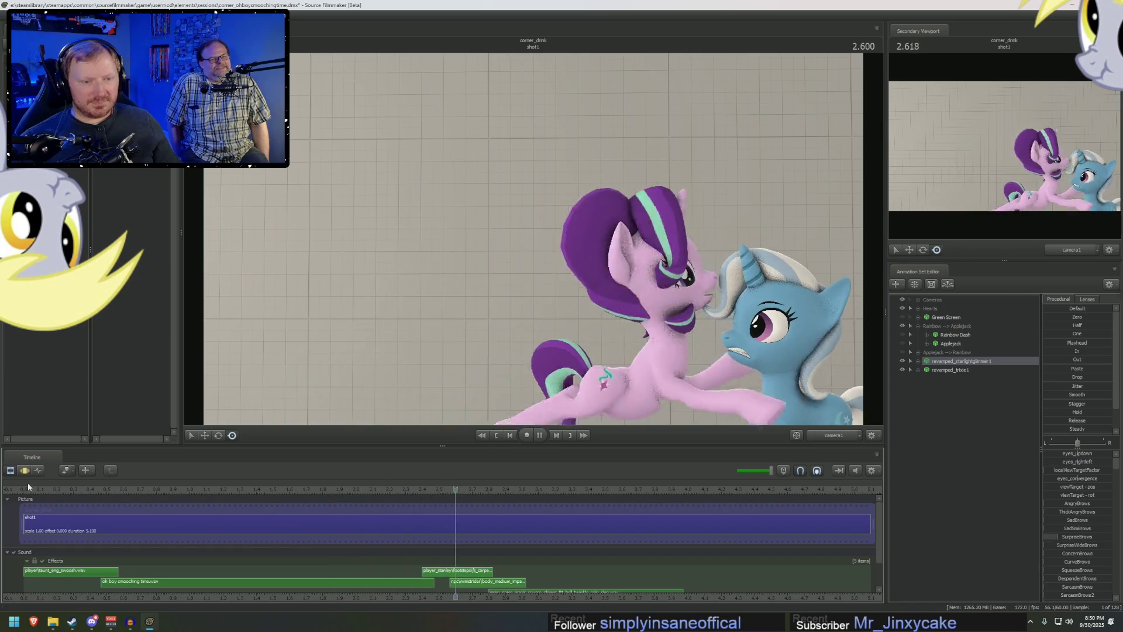
{"action": "left_click", "coordinate": [25, 484]}
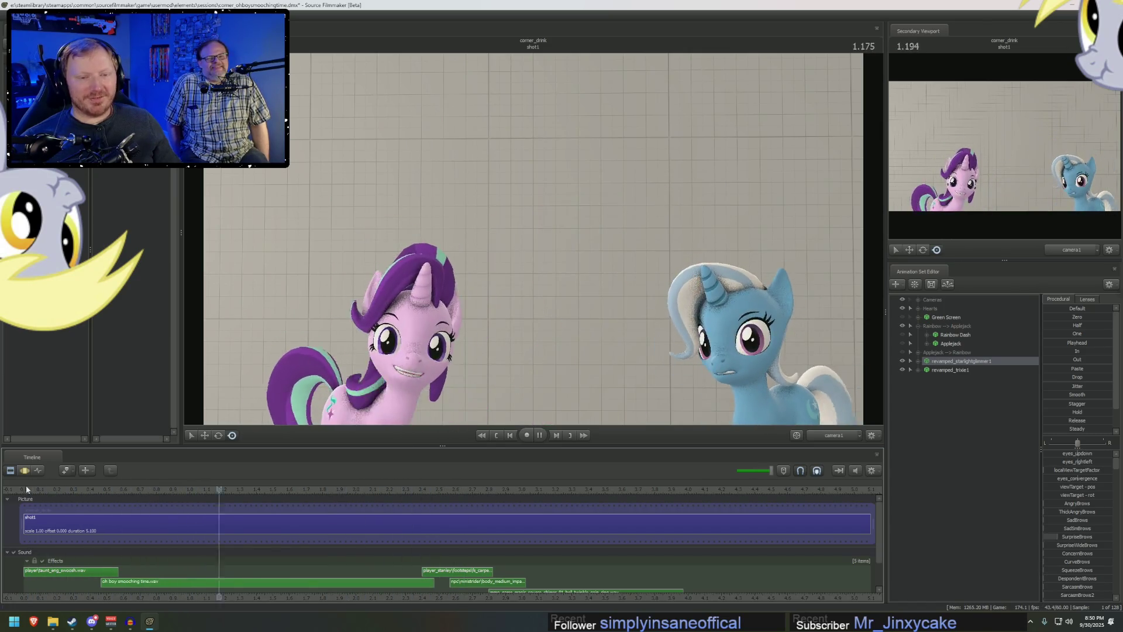
{"action": "key", "text": "space"}
{"action": "left_click", "coordinate": [26, 485]}
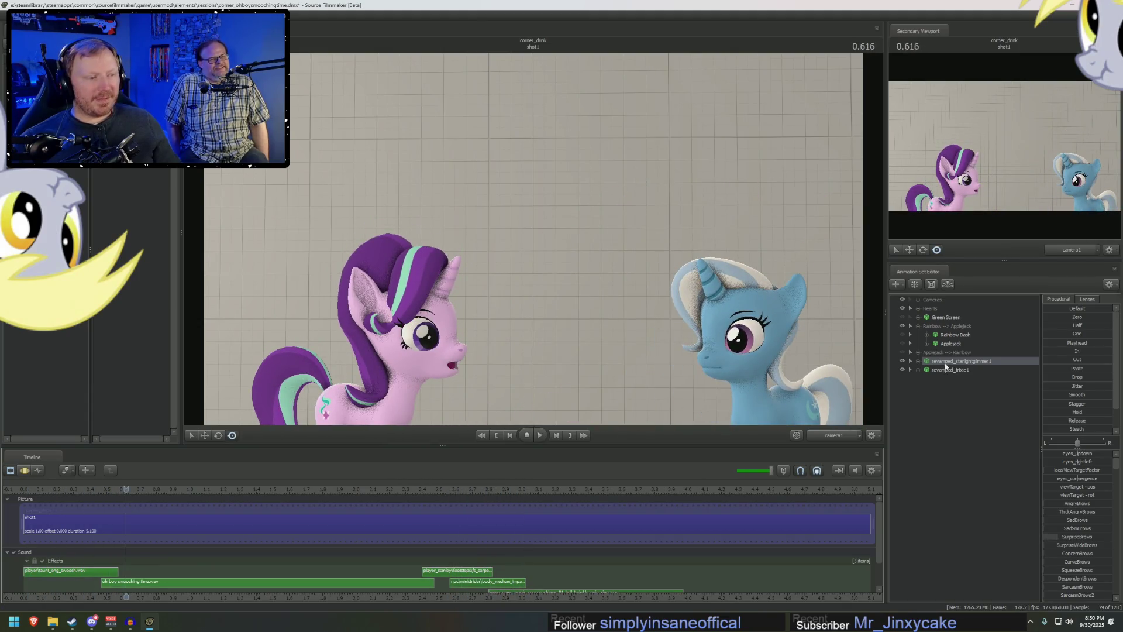
- Expand Starlight's Pony > Pony Body bones and select HairBack1 and HairBack2
{"action": "left_click", "coordinate": [946, 363]}
{"action": "left_click", "coordinate": [917, 361]}
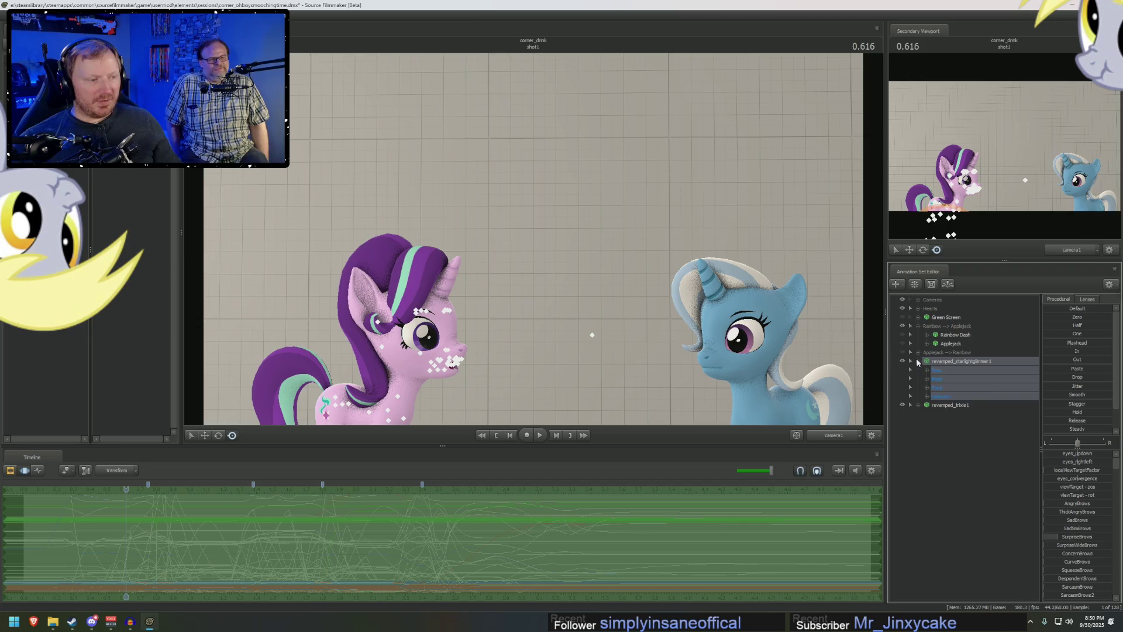
{"action": "left_click", "coordinate": [927, 387]}
{"action": "left_click", "coordinate": [935, 405]}
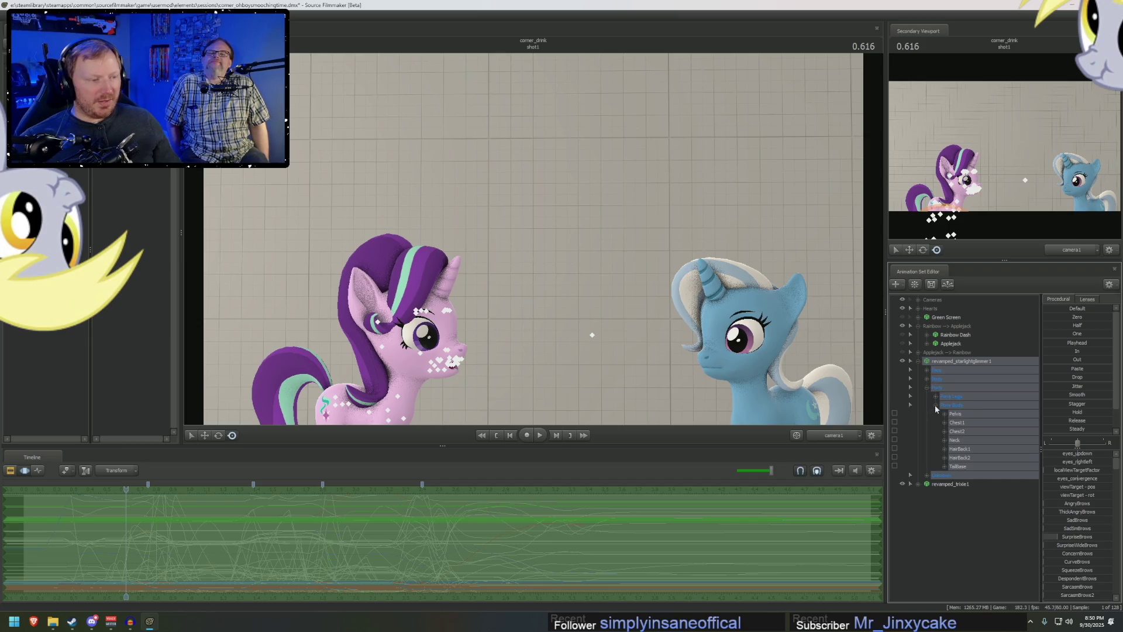
{"action": "left_click", "coordinate": [959, 449]}
{"action": "left_click", "coordinate": [966, 458], "text": "ctrl"}
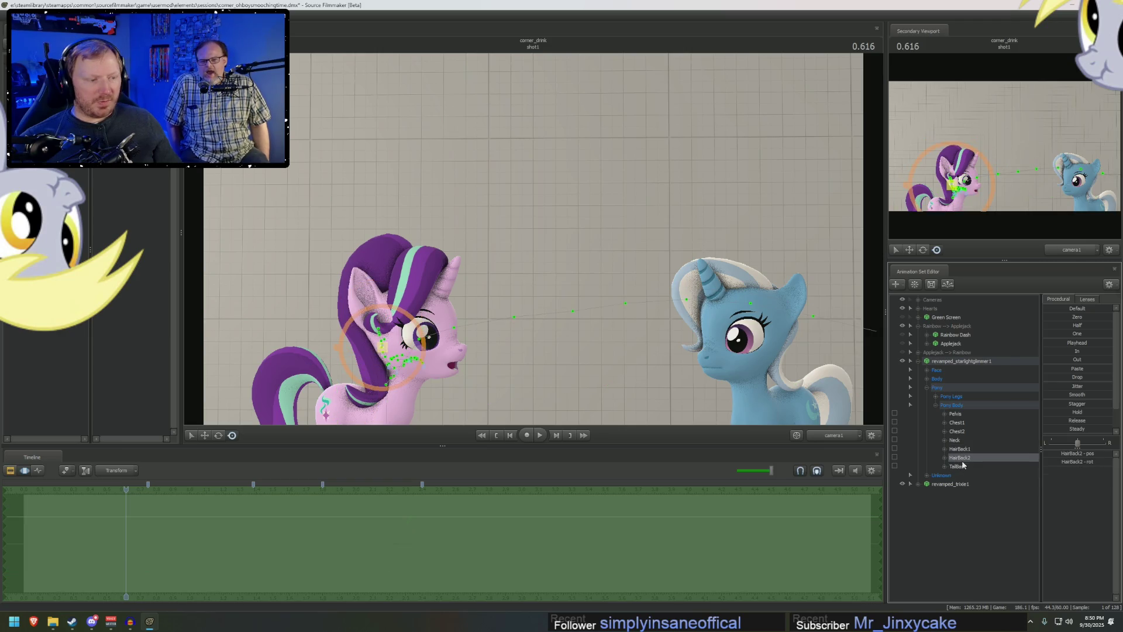
- Select the SmallBelly slider, then show the TailBase bone's position and rotation controls
{"action": "left_click", "coordinate": [923, 477]}
{"action": "left_click", "coordinate": [927, 475]}
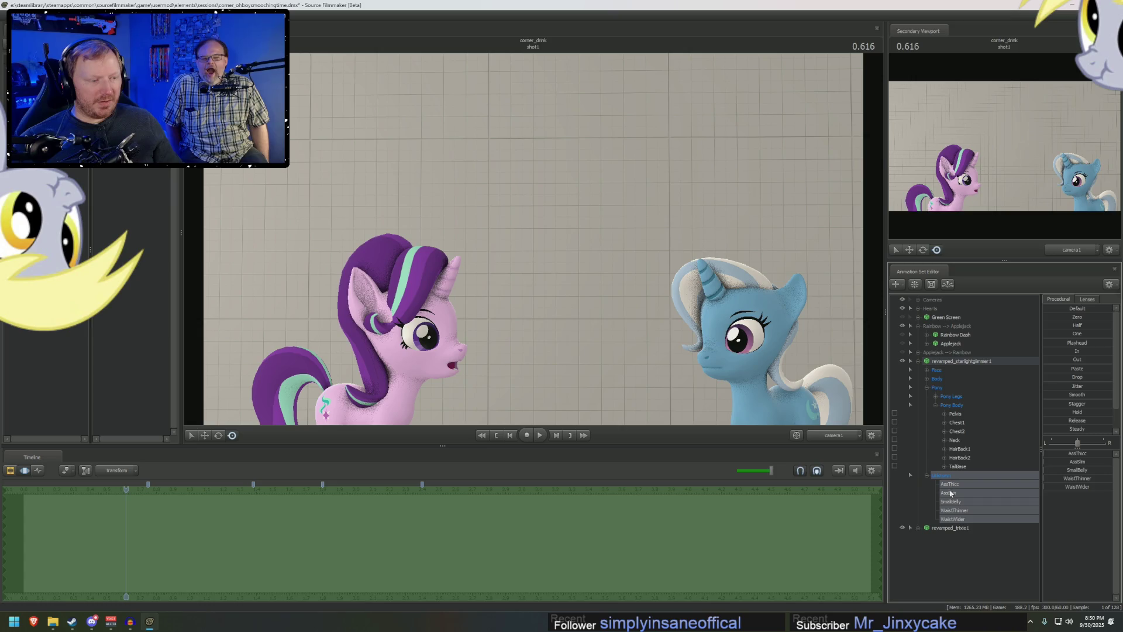
{"action": "left_click", "coordinate": [954, 499]}
{"action": "left_click", "coordinate": [924, 475]}
{"action": "left_click", "coordinate": [945, 466]}
{"action": "left_click", "coordinate": [956, 465]}
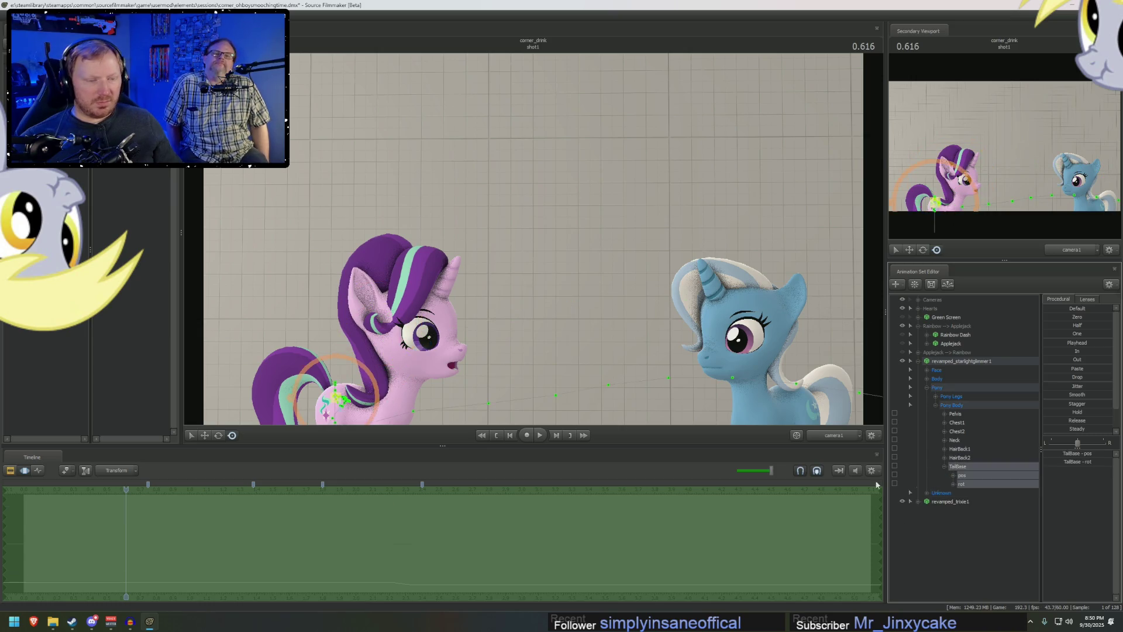
- Scrub the timeline, then replay the shot from the start in the clip view
{"action": "mouse_move", "coordinate": [268, 468]}
{"action": "left_mouse_down"}
{"action": "mouse_move", "coordinate": [202, 527]}
{"action": "mouse_move", "coordinate": [263, 531]}
{"action": "mouse_move", "coordinate": [55, 529]}
{"action": "mouse_move", "coordinate": [474, 512]}
{"action": "left_mouse_up"}
{"action": "key", "text": "F2"}
{"action": "left_click", "coordinate": [27, 484]}
{"action": "key", "text": "space"}
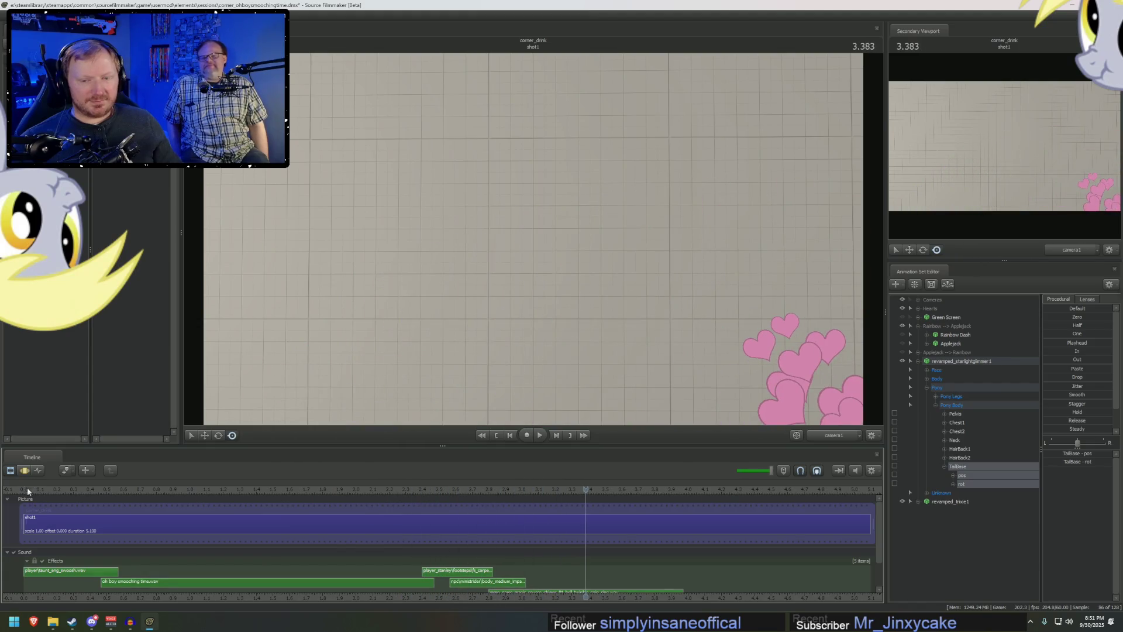
{"action": "left_click", "coordinate": [27, 486]}
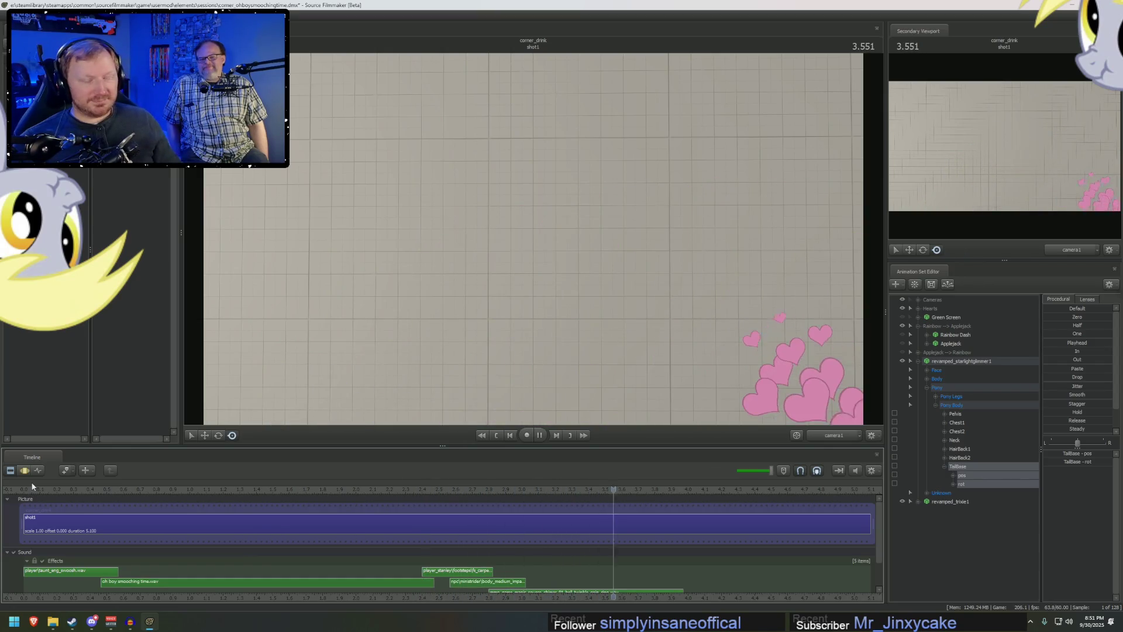
{"action": "left_click", "coordinate": [30, 490]}
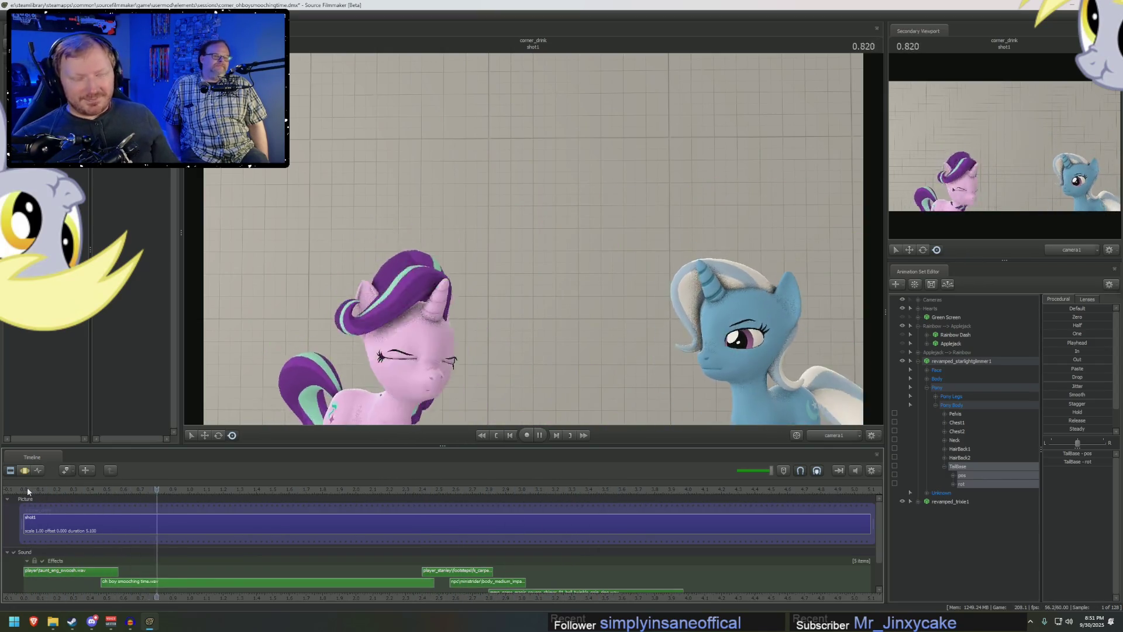
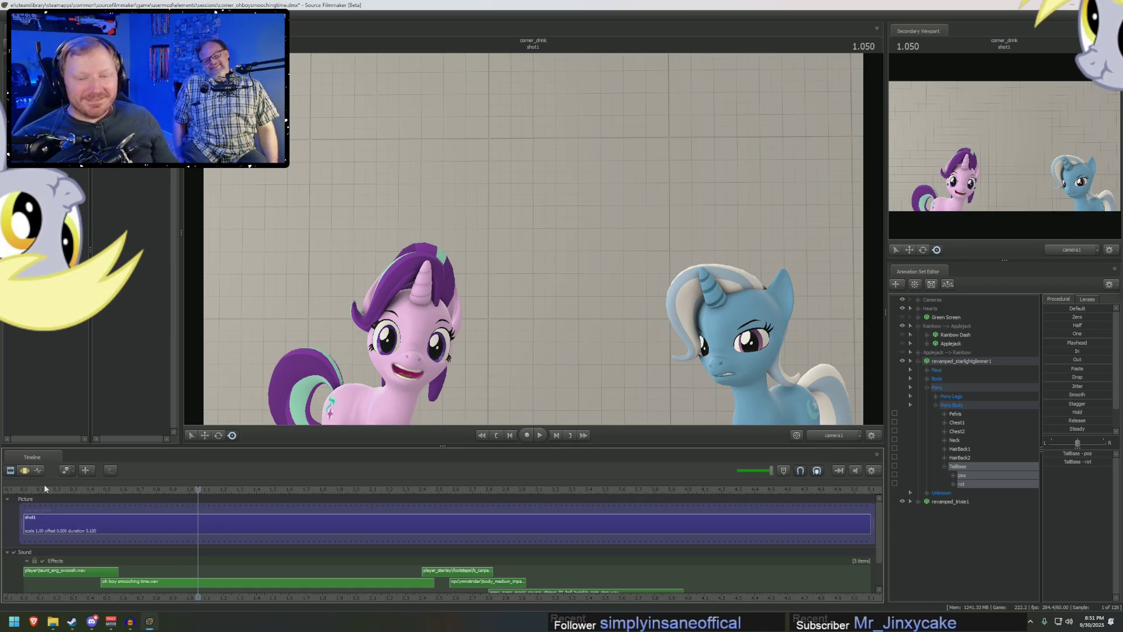
- Replay the dialogue animation from the start to review it
{"action": "key", "text": "space"}
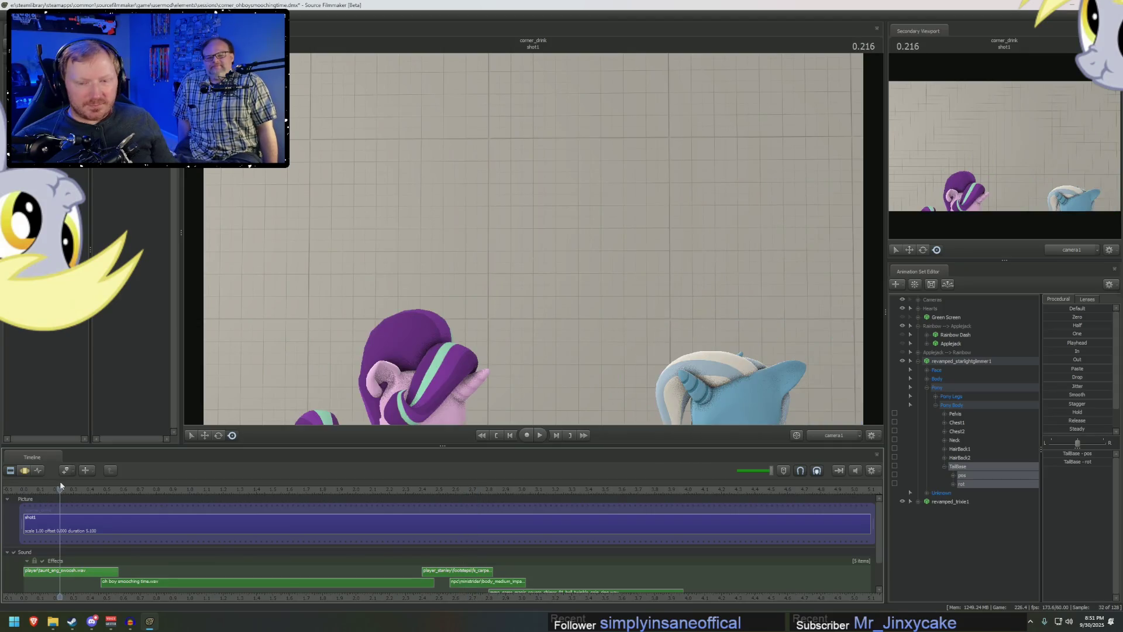
{"action": "left_click", "coordinate": [61, 481]}
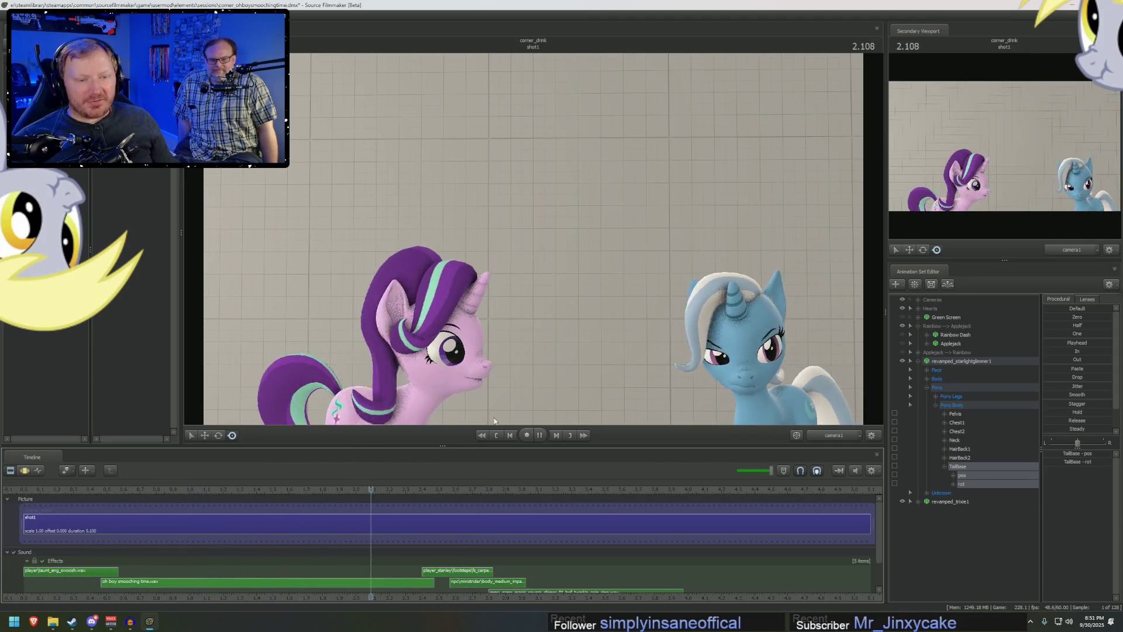
{"action": "left_click", "coordinate": [25, 481]}
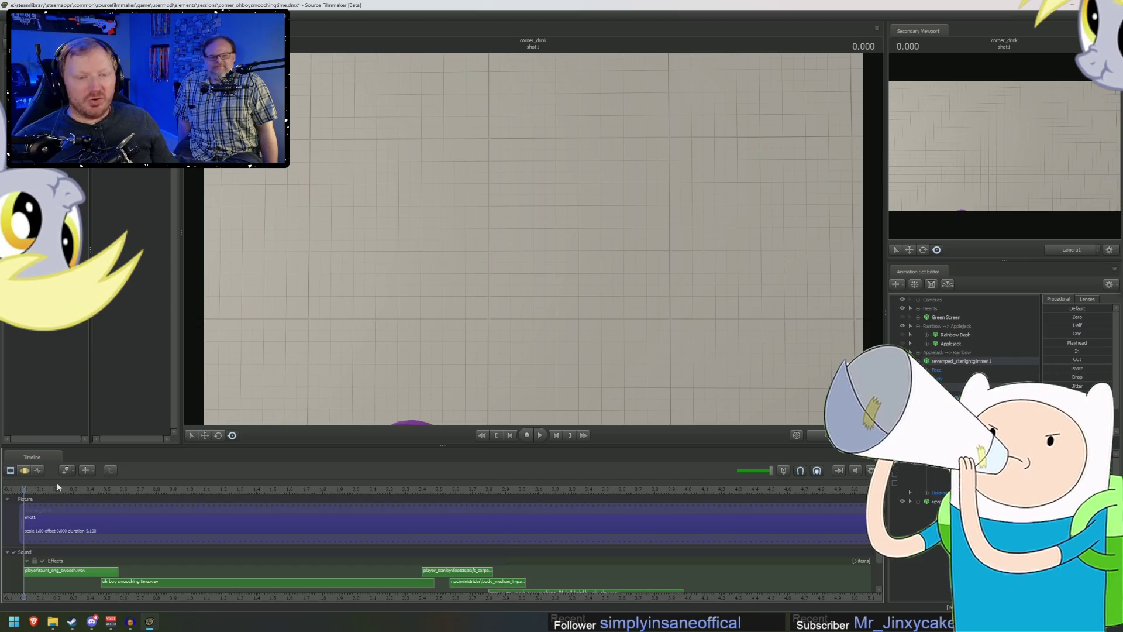
{"action": "key", "text": "space"}
- Group the Starlight and Trixie animation sets and start renaming group1
{"action": "left_click", "coordinate": [923, 364]}
{"action": "right_click", "coordinate": [943, 369]}
{"action": "left_click", "coordinate": [968, 397]}
{"action": "double_click", "coordinate": [944, 360]}
{"action": "type", "text": "Starlight --> Tri"}
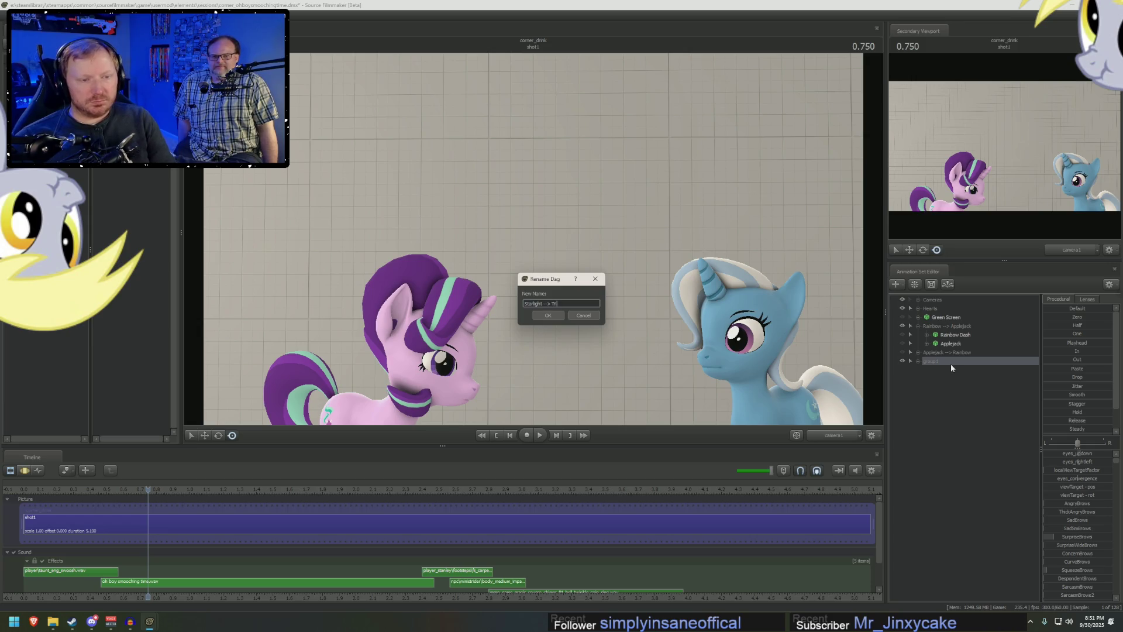
- Finish naming the group 'Starlight --> Trixie'
{"action": "type", "text": "xie"}
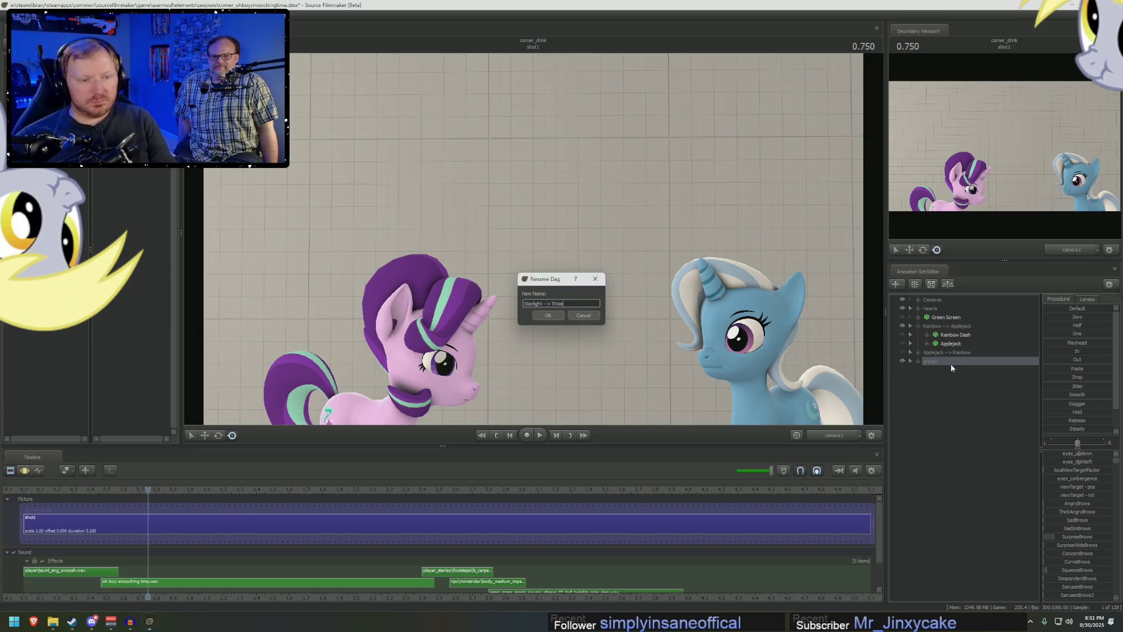
{"action": "key", "text": "Return"}
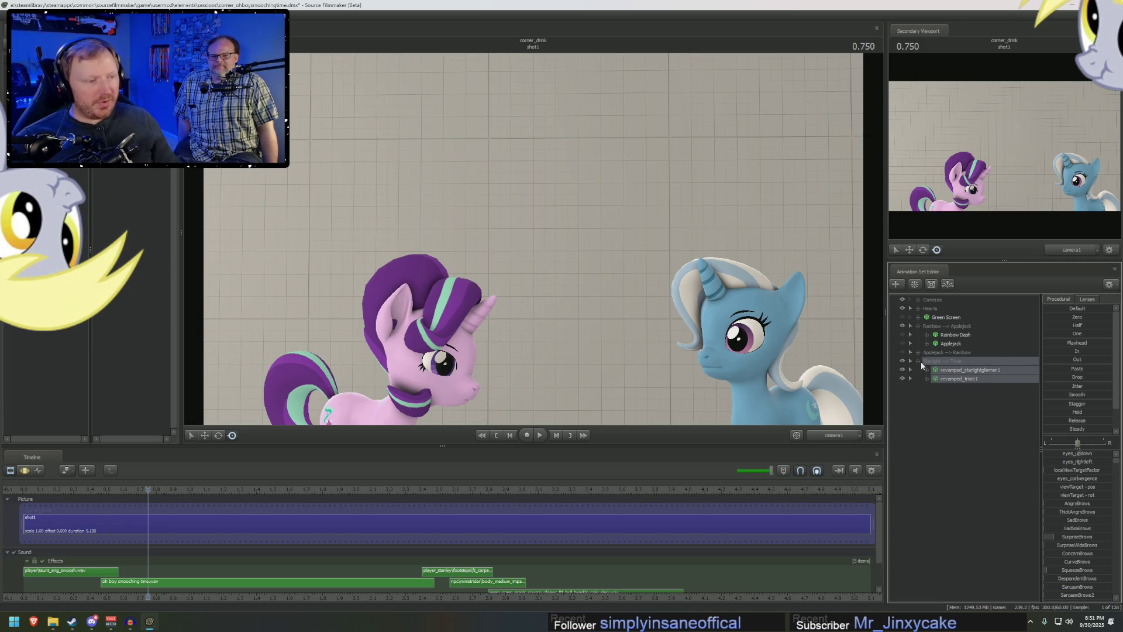
{"action": "right_click", "coordinate": [928, 381]}
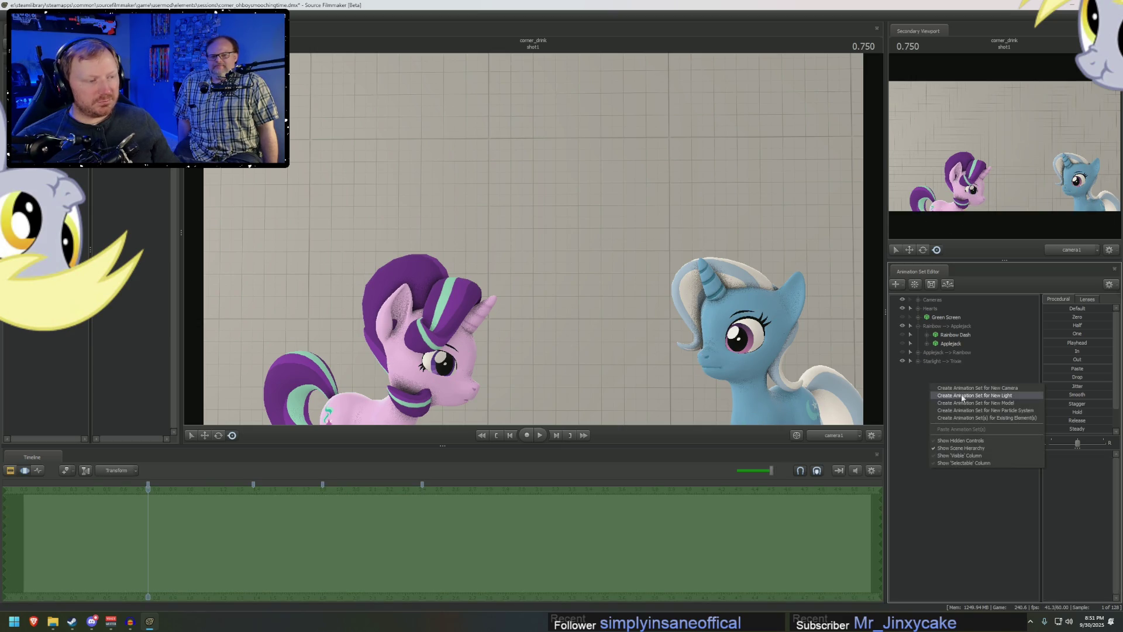
{"action": "left_click", "coordinate": [911, 358]}
- Copy the Starlight --> Trixie animation sets and paste duplicates into the set list
{"action": "left_click", "coordinate": [924, 361]}
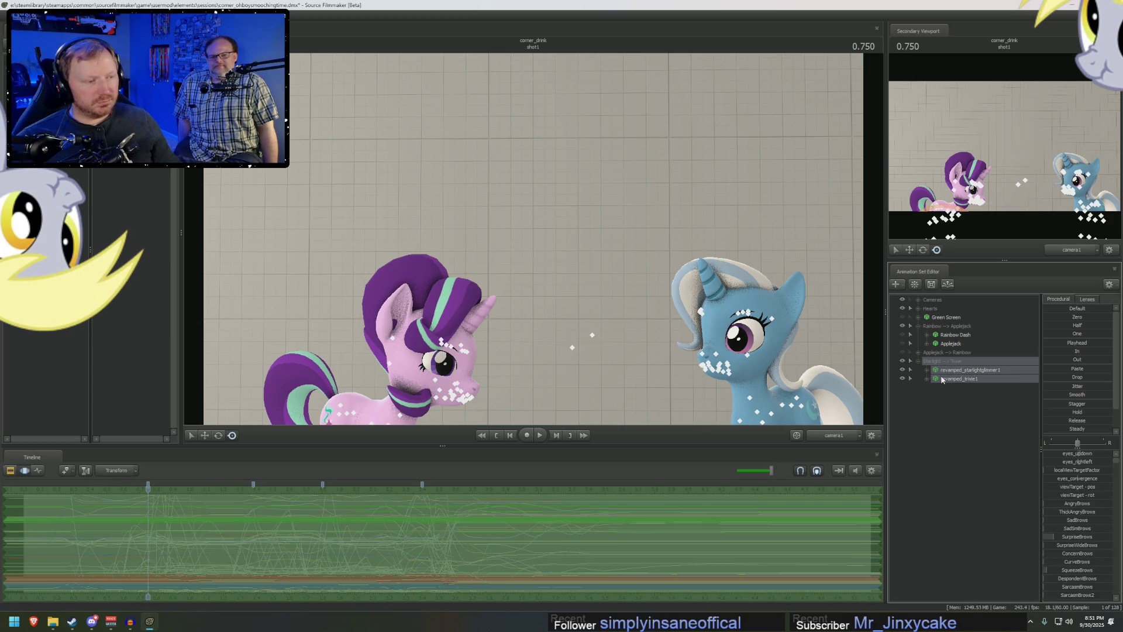
{"action": "right_click", "coordinate": [942, 379]}
{"action": "left_click", "coordinate": [969, 389]}
{"action": "right_click", "coordinate": [940, 411]}
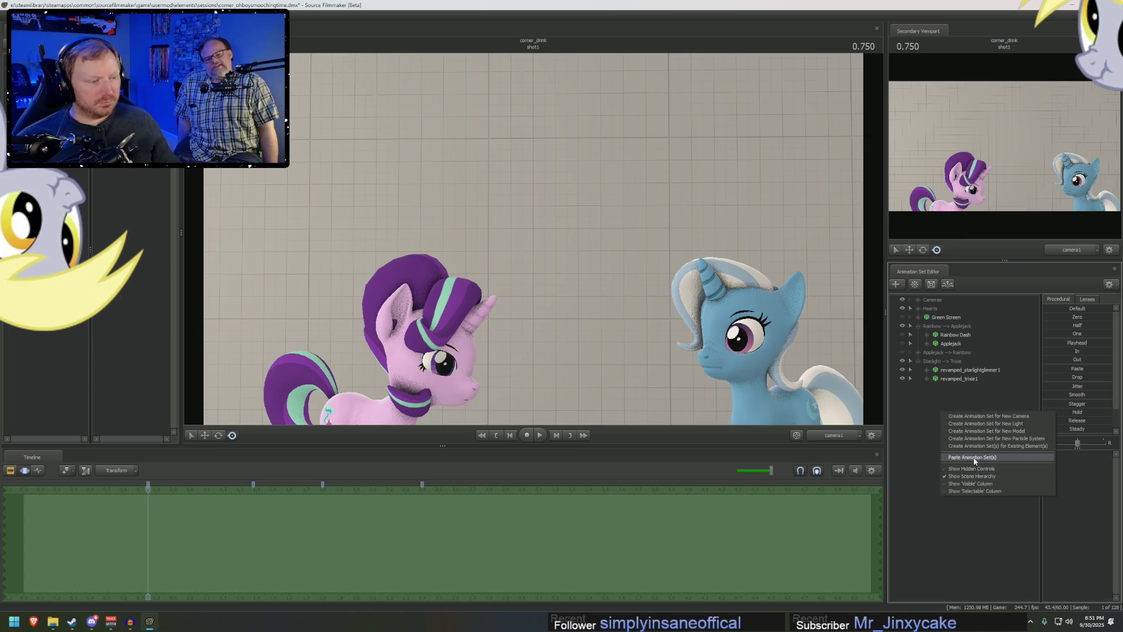
{"action": "left_click", "coordinate": [977, 475]}
- Hide the original Starlight --> Trixie group and play the pasted copies from the beginning
{"action": "left_click", "coordinate": [925, 395]}
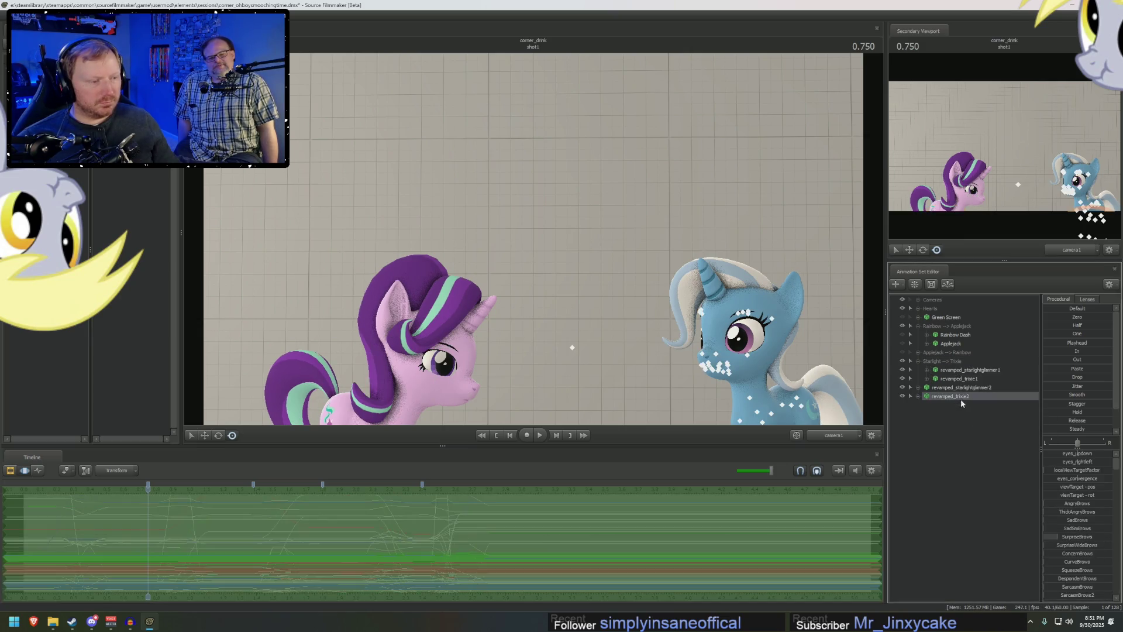
{"action": "left_click", "coordinate": [959, 387]}
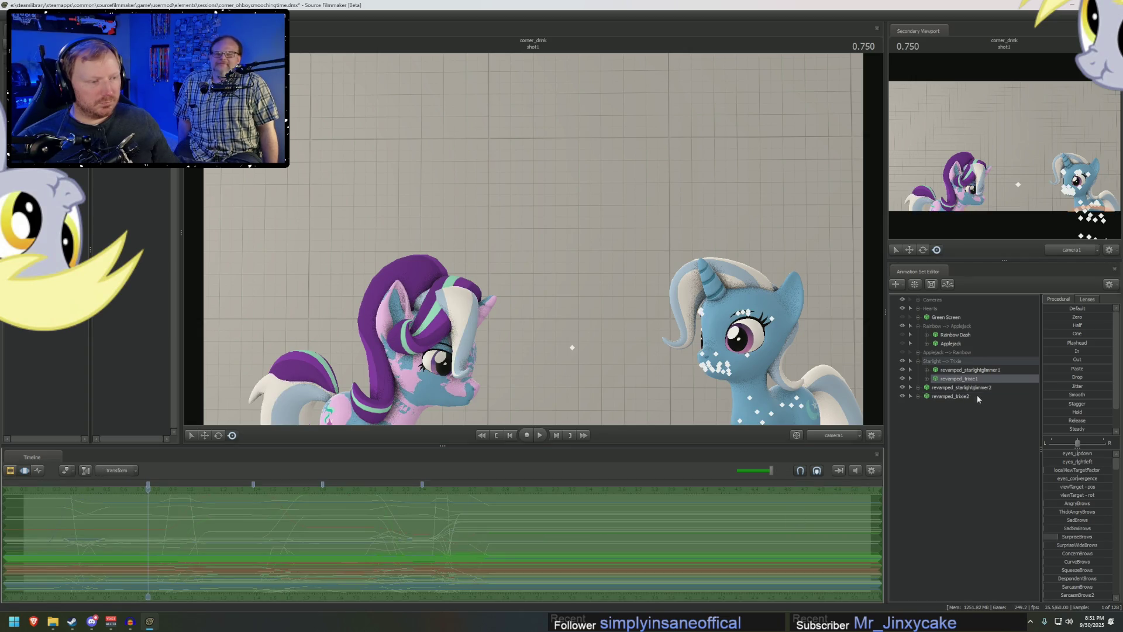
{"action": "left_click", "coordinate": [906, 386]}
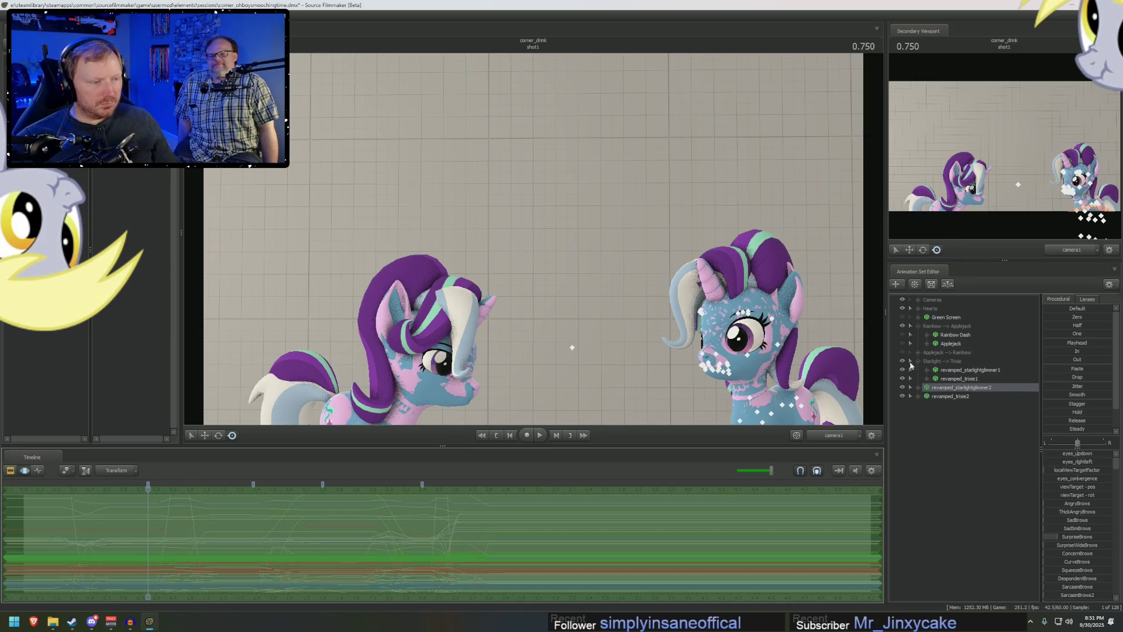
{"action": "key", "text": "space"}
{"action": "key", "text": "F2"}
{"action": "left_click", "coordinate": [35, 488]}
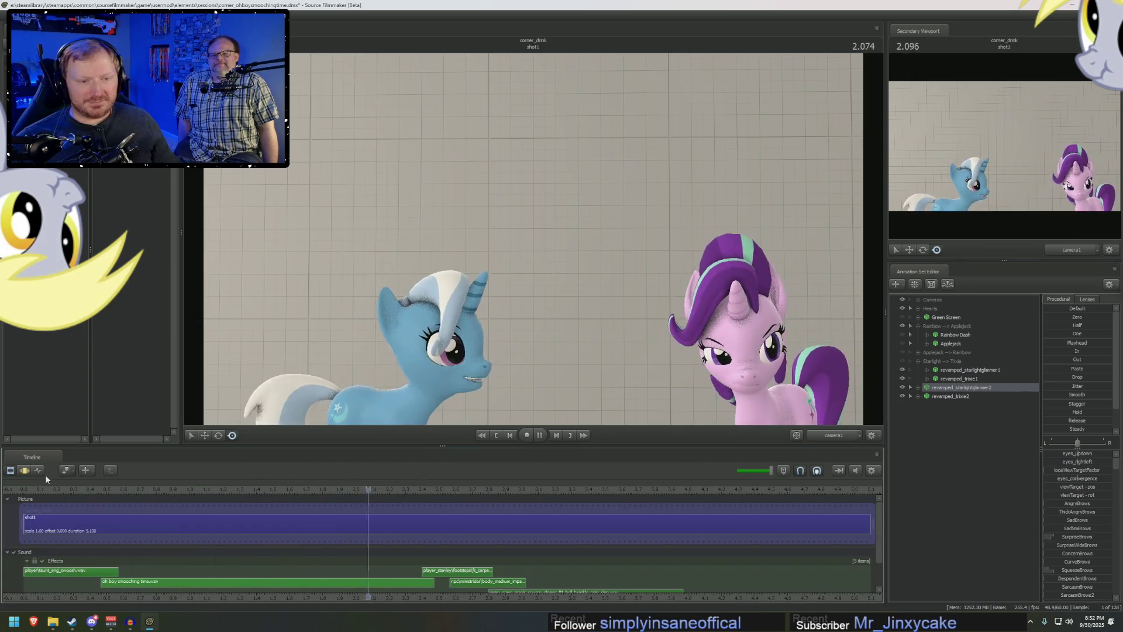
- Replay the pasted Trixie and Starlight copies from an earlier moment to review them
{"action": "key", "text": "space"}
{"action": "left_click", "coordinate": [146, 488]}
{"action": "key", "text": "space"}
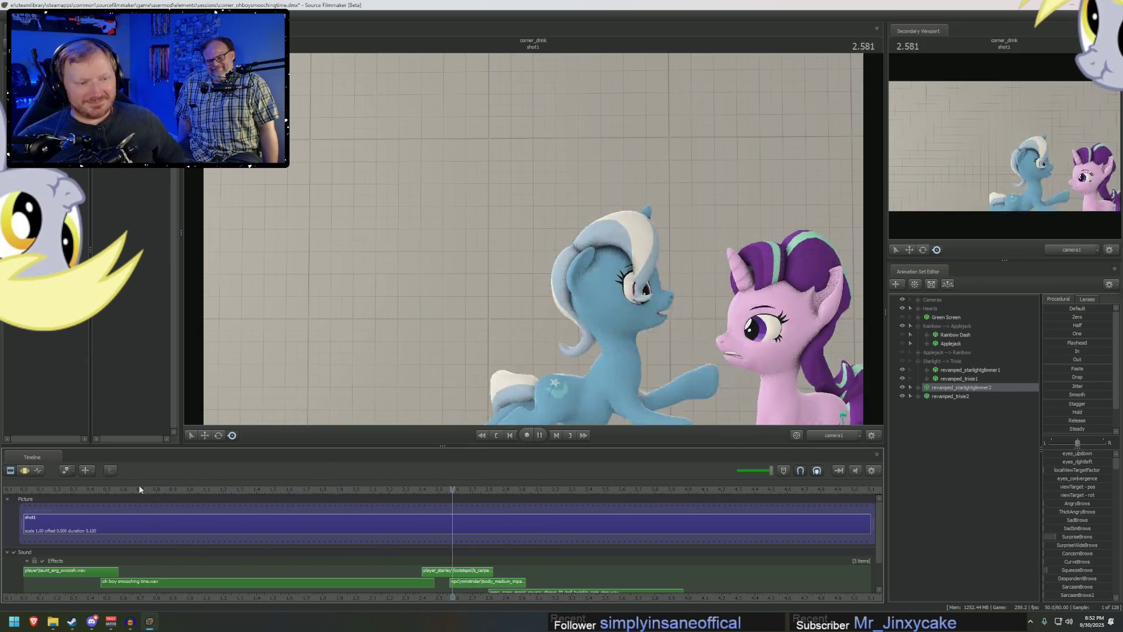
{"action": "key", "text": "space"}
{"action": "key", "text": "space"}
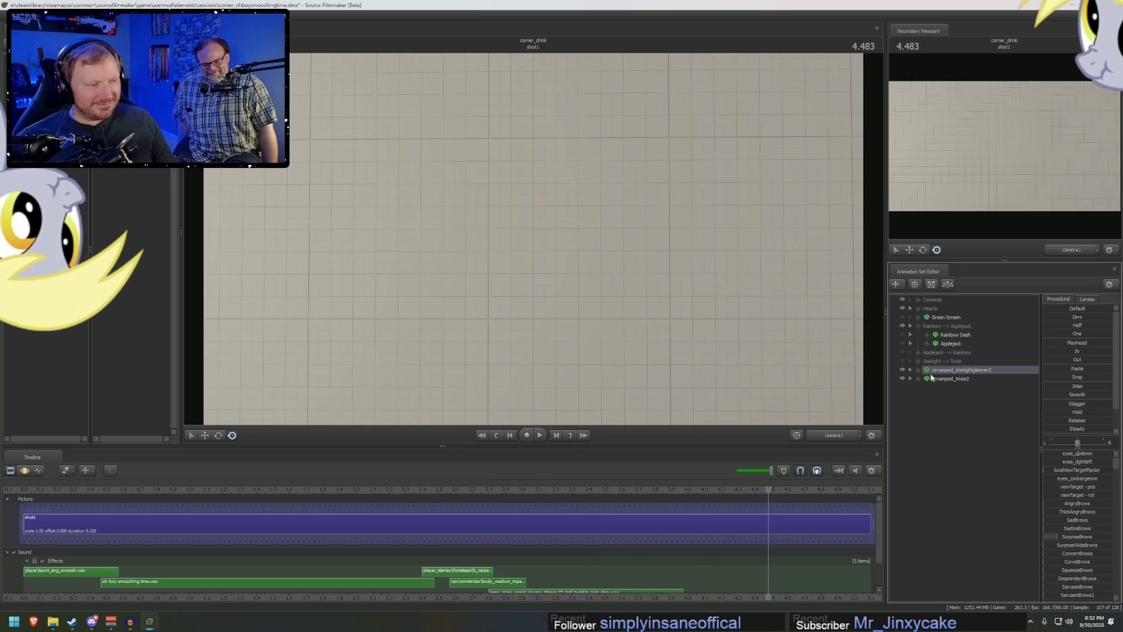
- Group the pasted copies and name the group 'Trixie --> Starlight'
{"action": "right_click", "coordinate": [941, 377]}
{"action": "left_click", "coordinate": [957, 402]}
{"action": "right_click", "coordinate": [927, 369]}
{"action": "left_click", "coordinate": [949, 379]}
{"action": "type", "text": "s"}
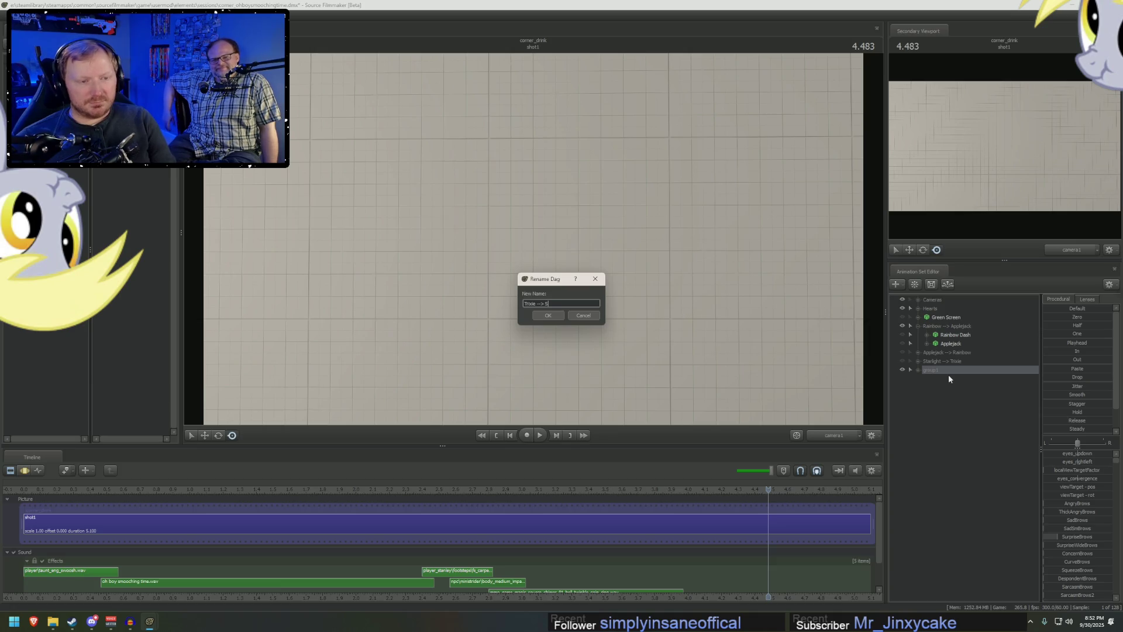
{"action": "type", "text": "ight"}
{"action": "key", "text": "Return"}
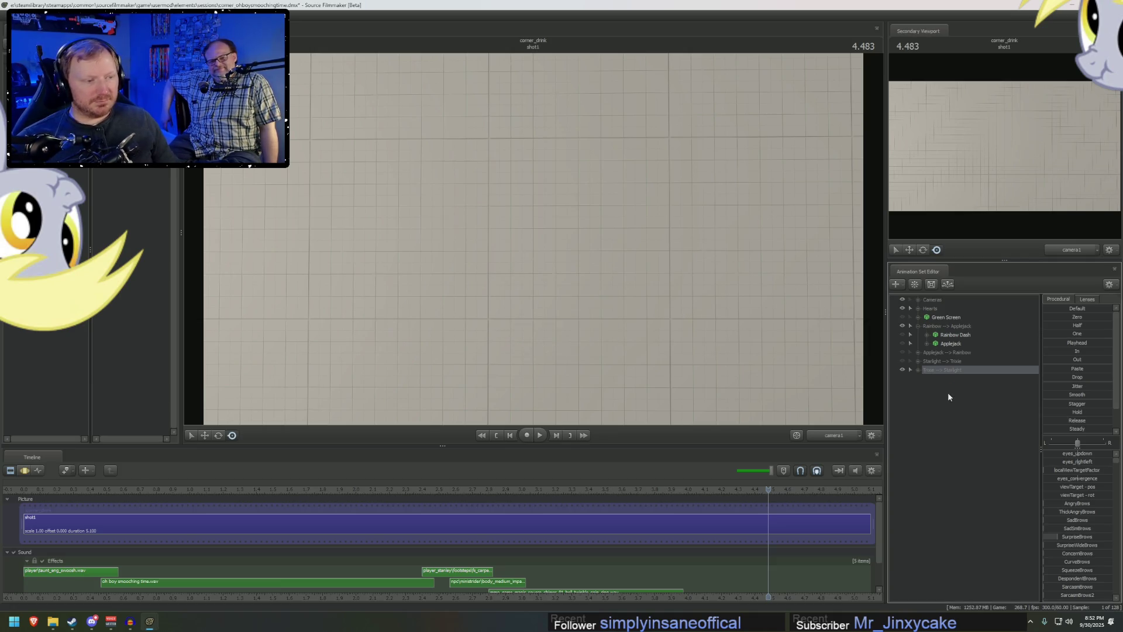
- Open the new-model picker and filter it for 'derpy'
{"action": "right_click", "coordinate": [949, 392]}
{"action": "left_click", "coordinate": [962, 412]}
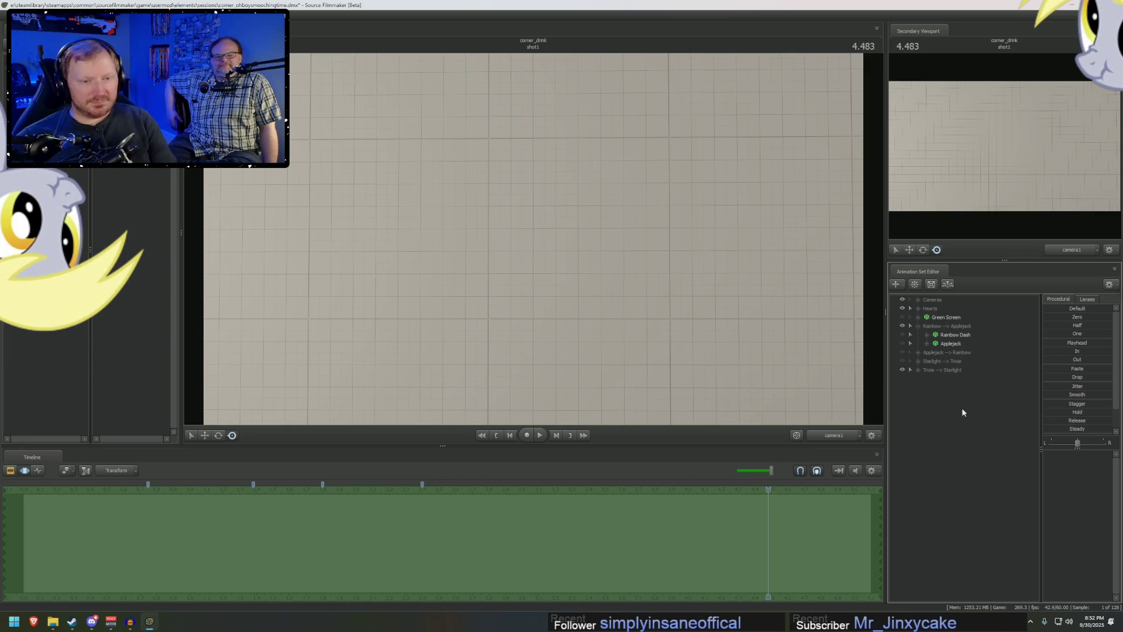
{"action": "type", "text": "derpy"}
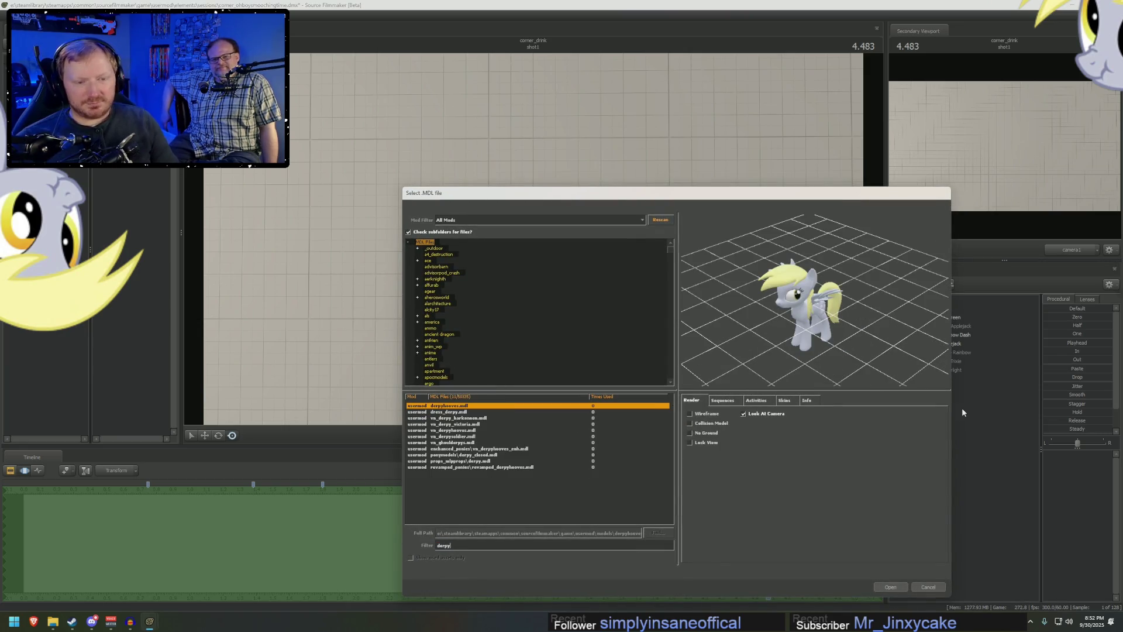
- Add two Derpy models, revamped_derpyhooves1 and revamped_derpyhooves2, to the shot
{"action": "double_click", "coordinate": [495, 467]}
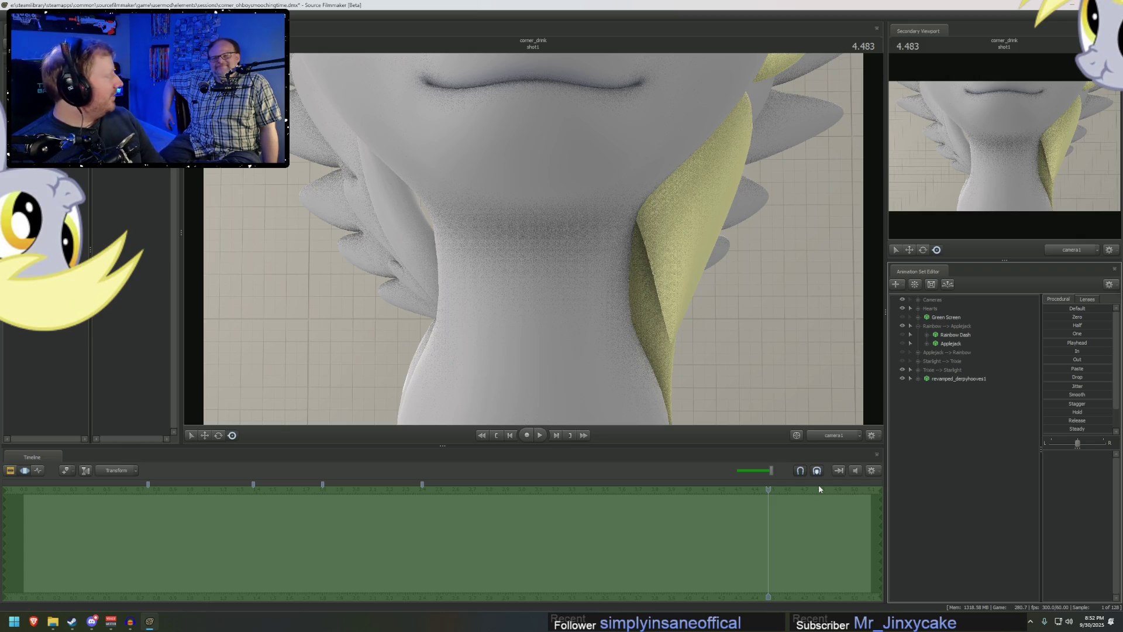
{"action": "right_click", "coordinate": [925, 413]}
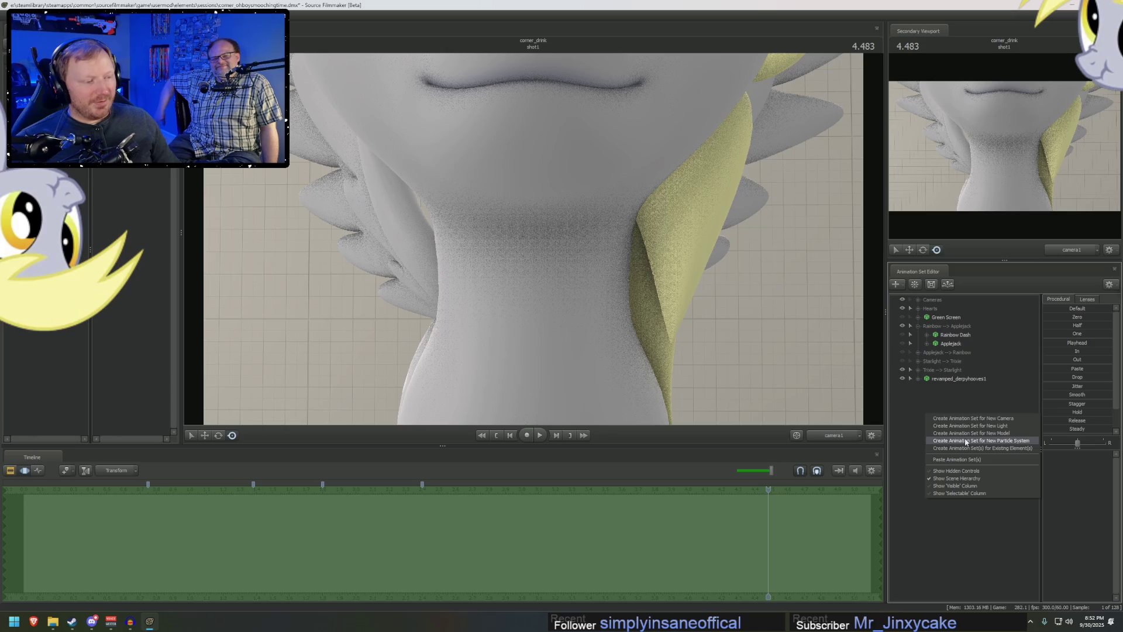
{"action": "left_click", "coordinate": [954, 433]}
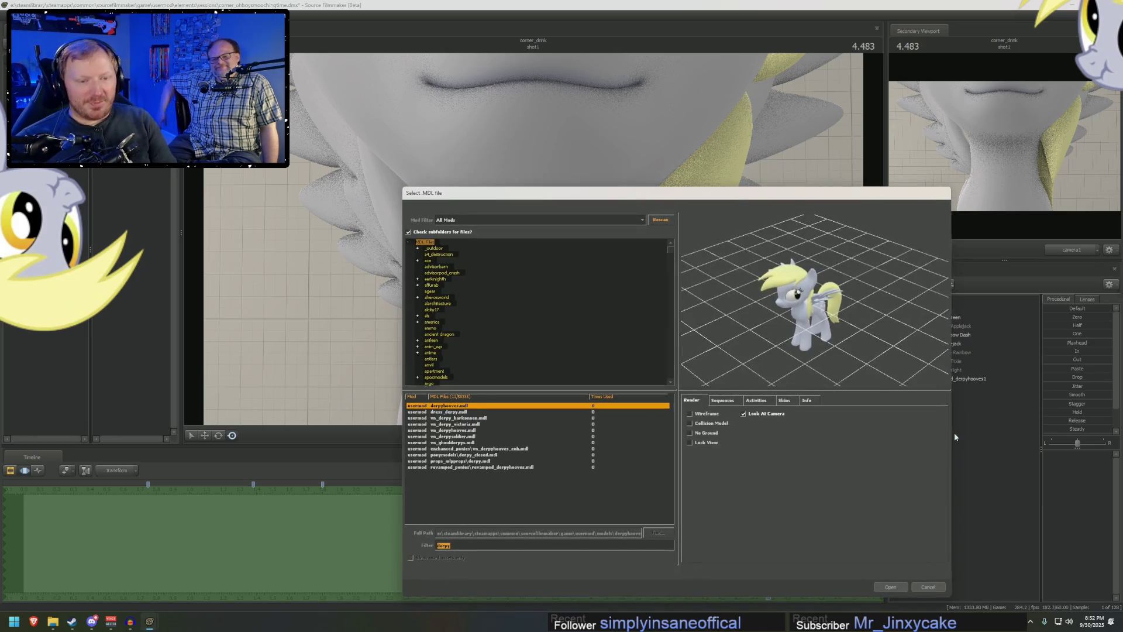
{"action": "type", "text": "argo"}
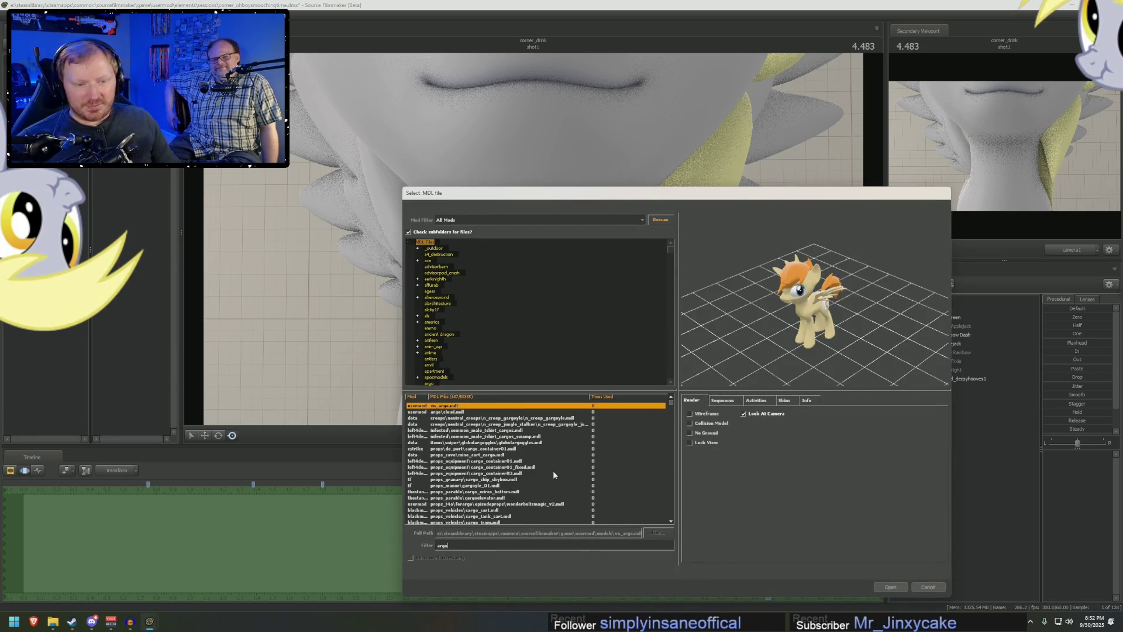
{"action": "type", "text": " revamp"}
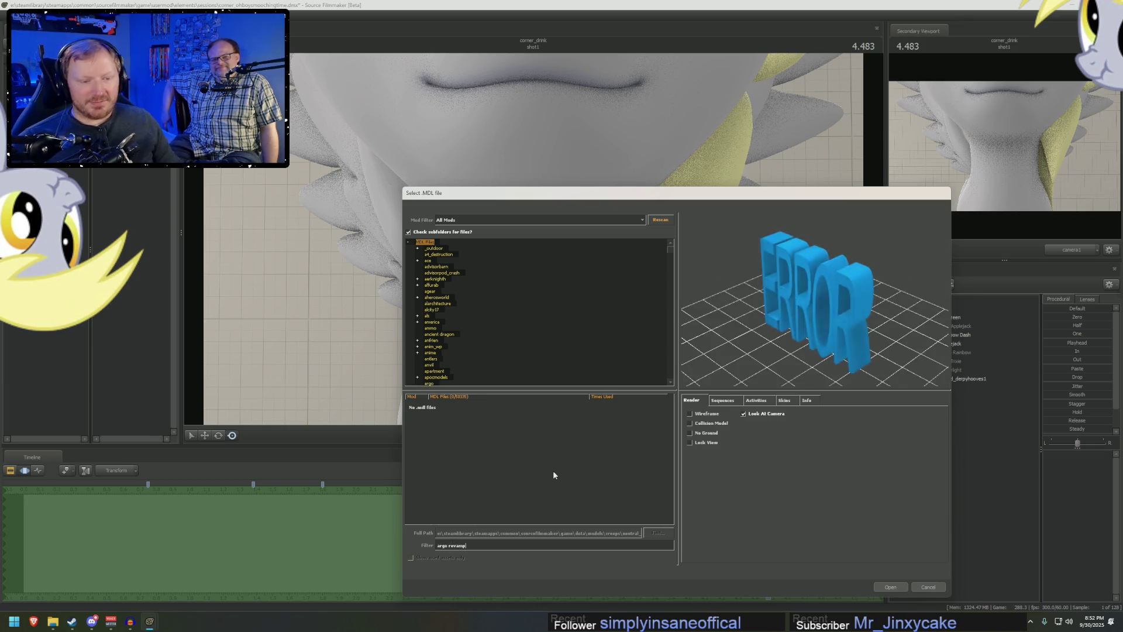
{"action": "left_click", "coordinate": [926, 587]}
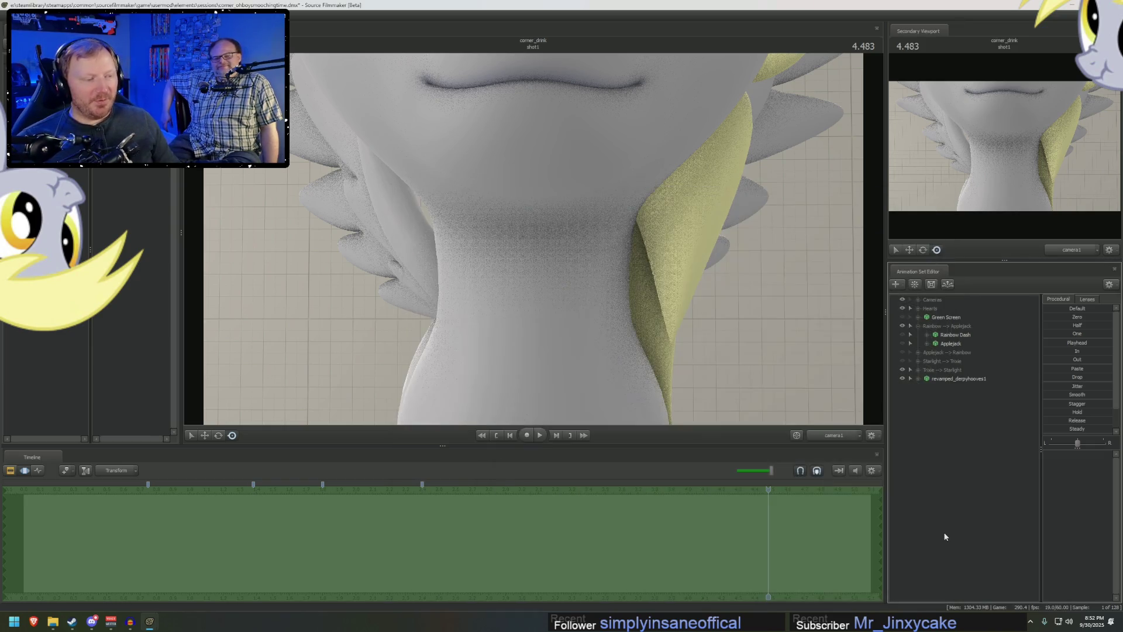
{"action": "right_click", "coordinate": [942, 422]}
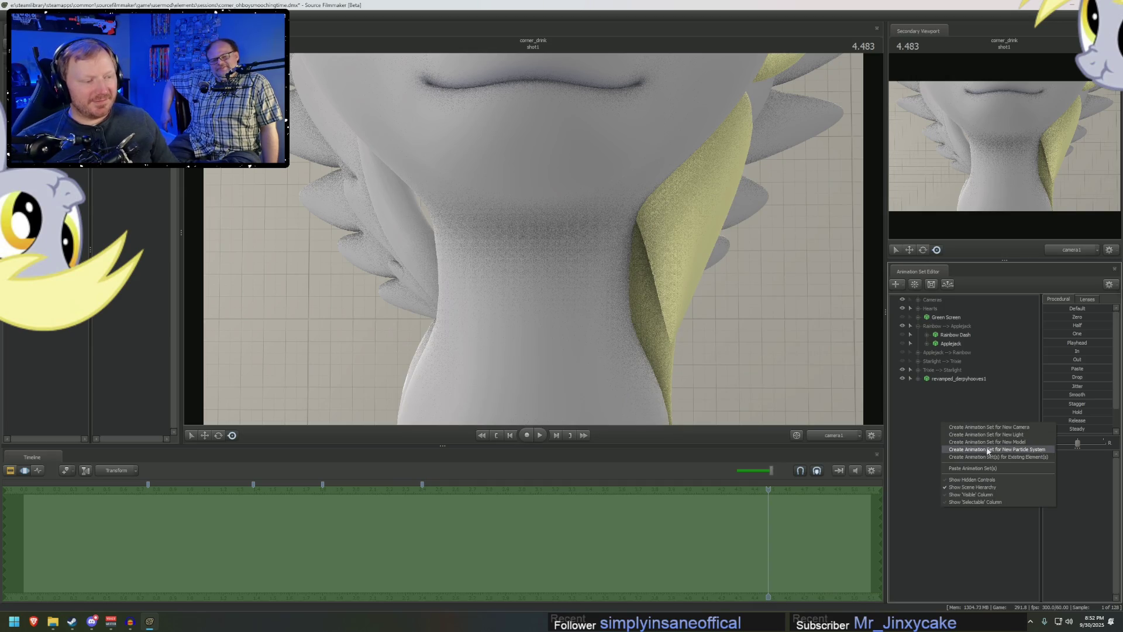
{"action": "left_click", "coordinate": [990, 441]}
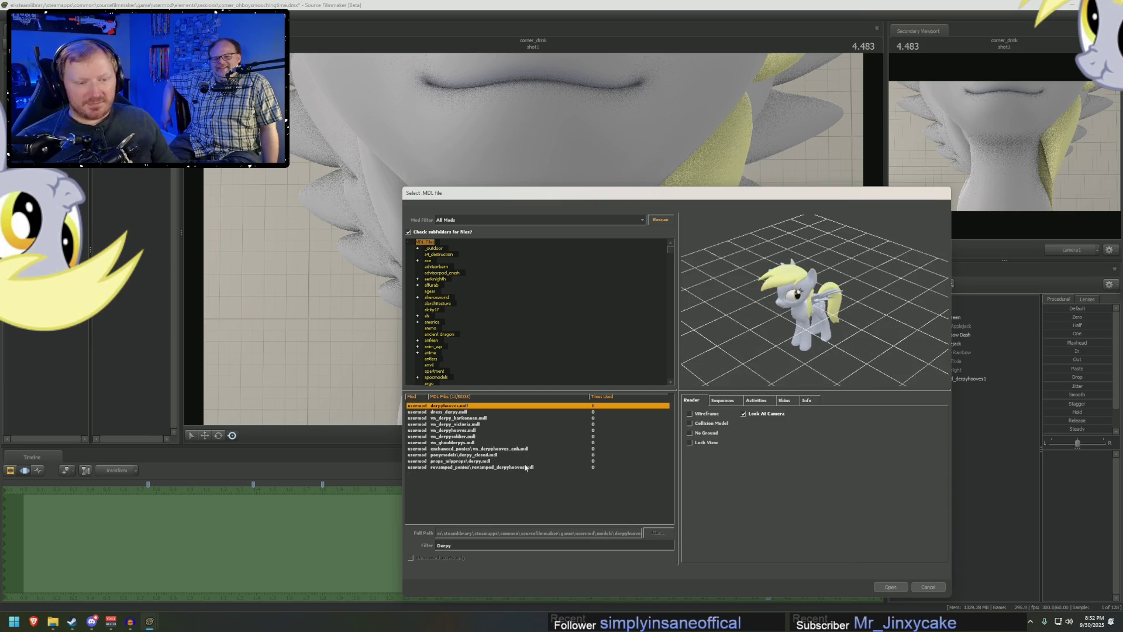
{"action": "double_click", "coordinate": [525, 468]}
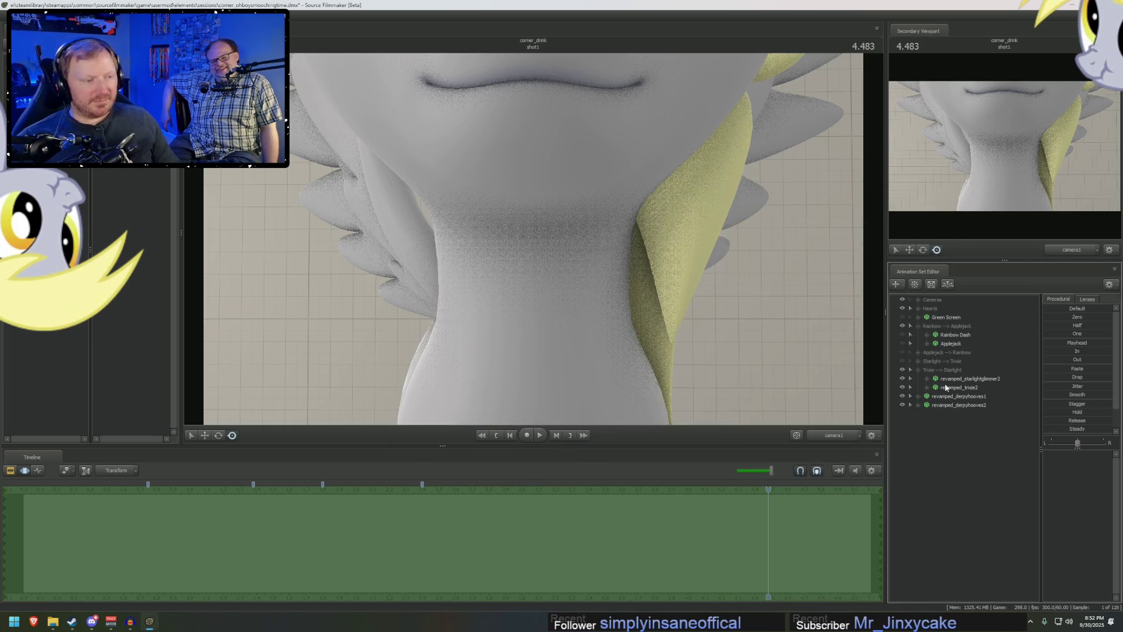
- Check each pony's controls, switch the timeline to the Clip Editor and scrub to about 0.7 seconds
{"action": "left_click", "coordinate": [951, 381]}
{"action": "left_click", "coordinate": [954, 396]}
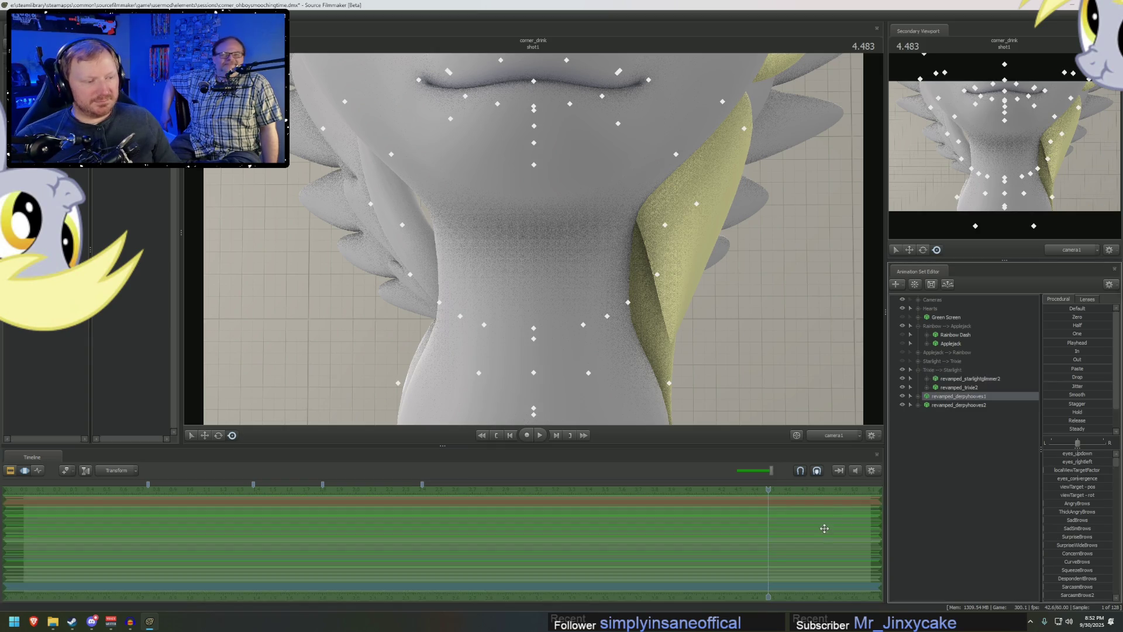
{"action": "left_click", "coordinate": [948, 388]}
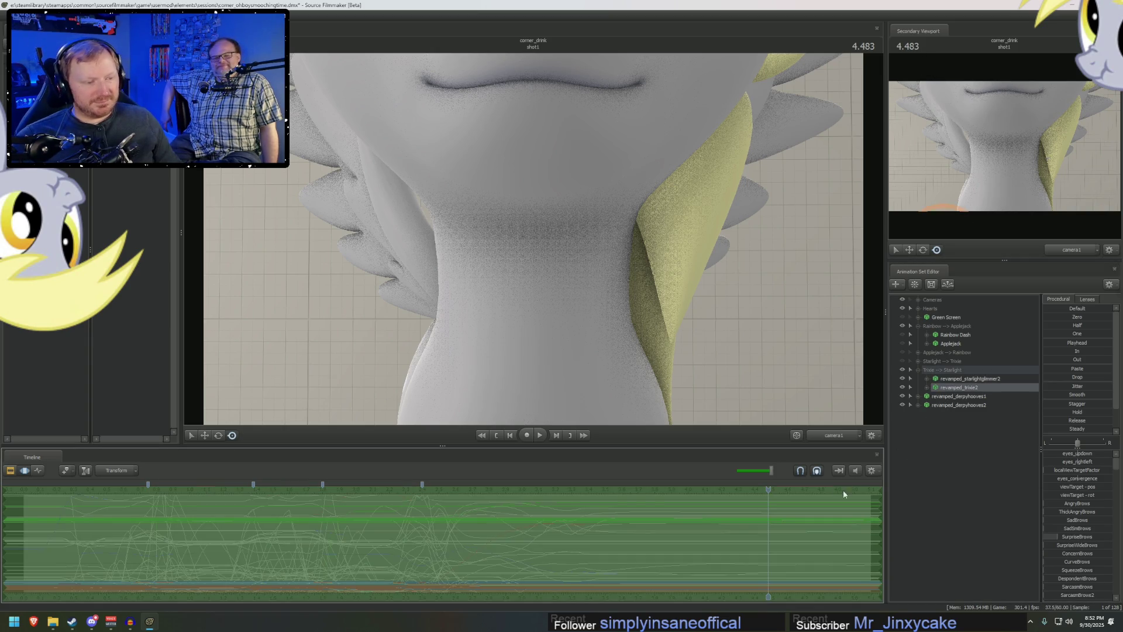
{"action": "left_click", "coordinate": [957, 405]}
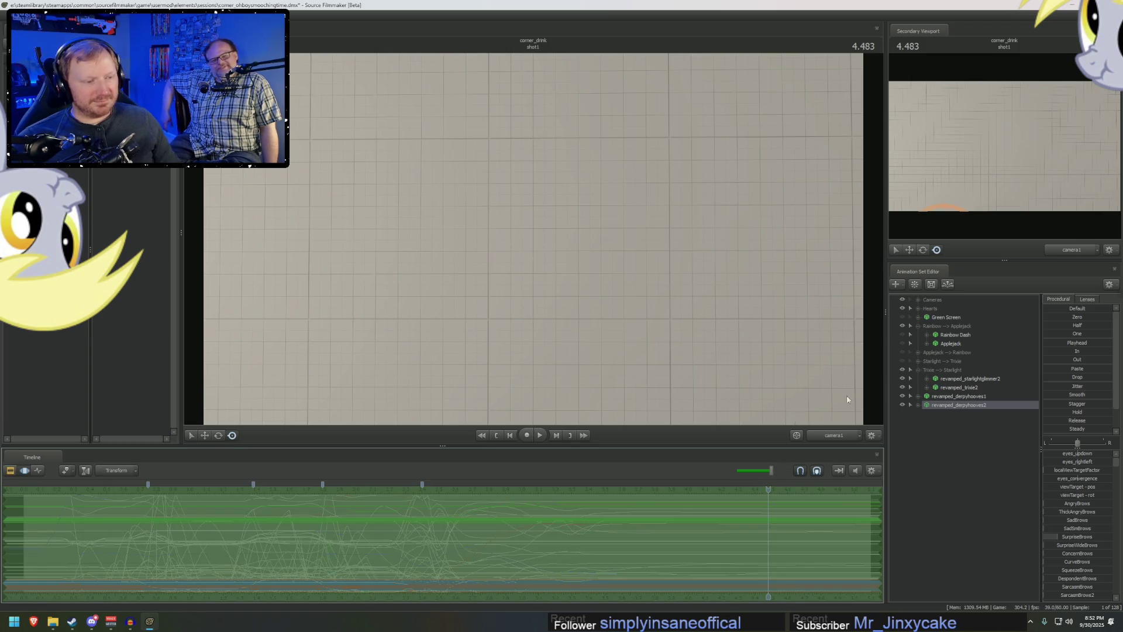
{"action": "key", "text": "F2"}
{"action": "left_click_drag", "start_coordinate": [30, 489], "coordinate": [145, 489]}
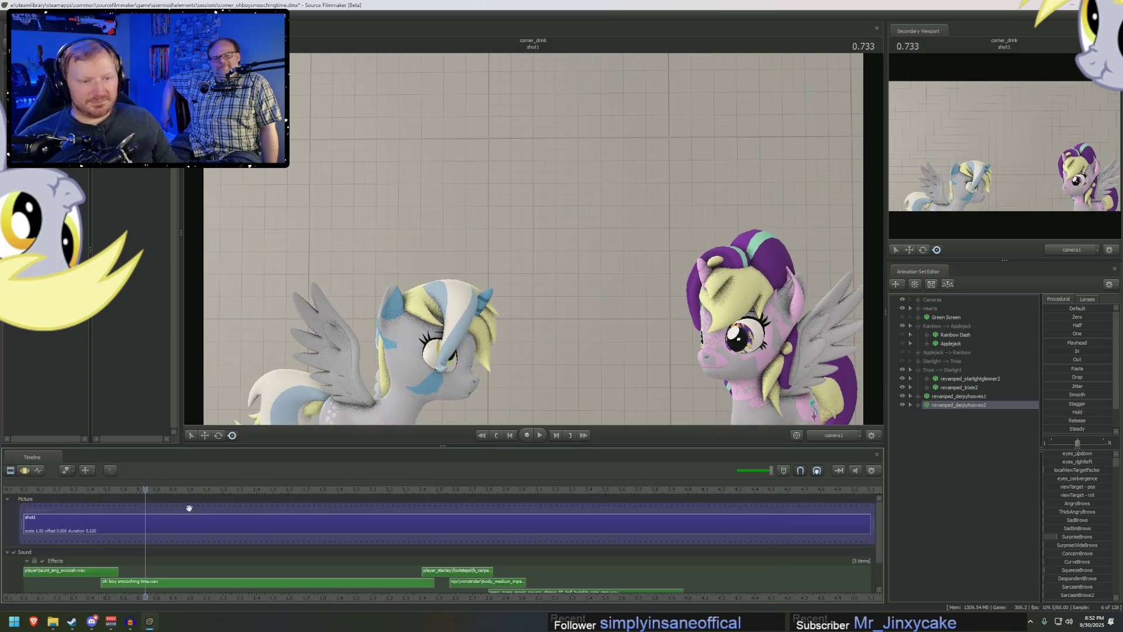
- Hide the Trixie --> Starlight group and replay the Derpy animation from 0.700
{"action": "left_click", "coordinate": [903, 370]}
{"action": "key", "text": "space"}
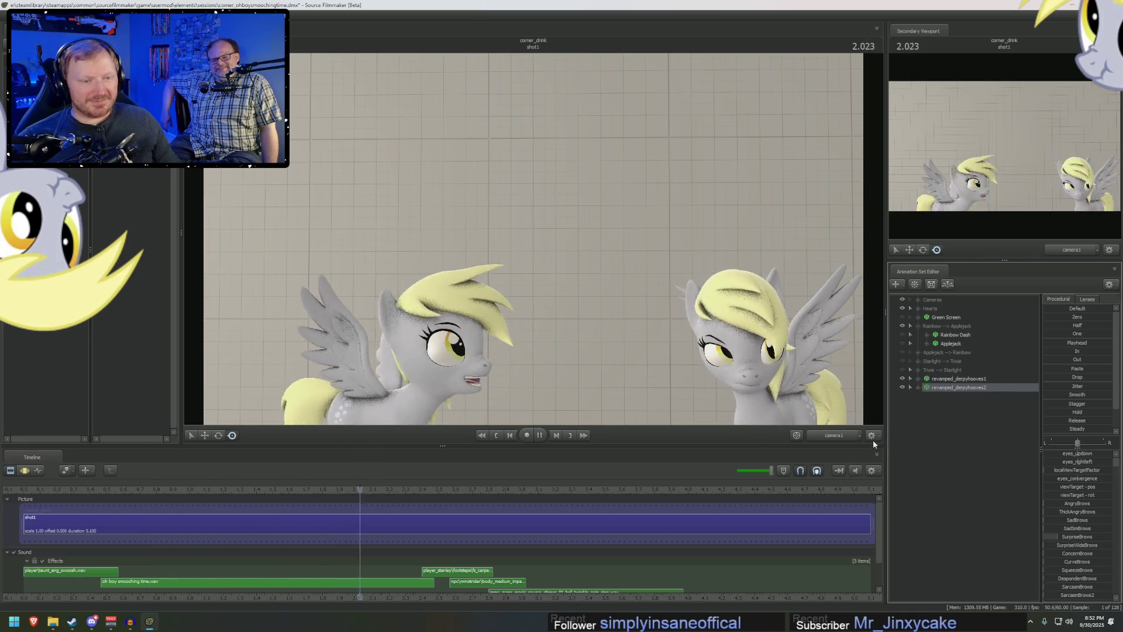
{"action": "key", "text": "space"}
{"action": "mouse_move", "coordinate": [73, 491]}
{"action": "left_mouse_down"}
{"action": "mouse_move", "coordinate": [176, 490]}
{"action": "mouse_move", "coordinate": [130, 489]}
{"action": "left_mouse_up"}
{"action": "key", "text": "space"}
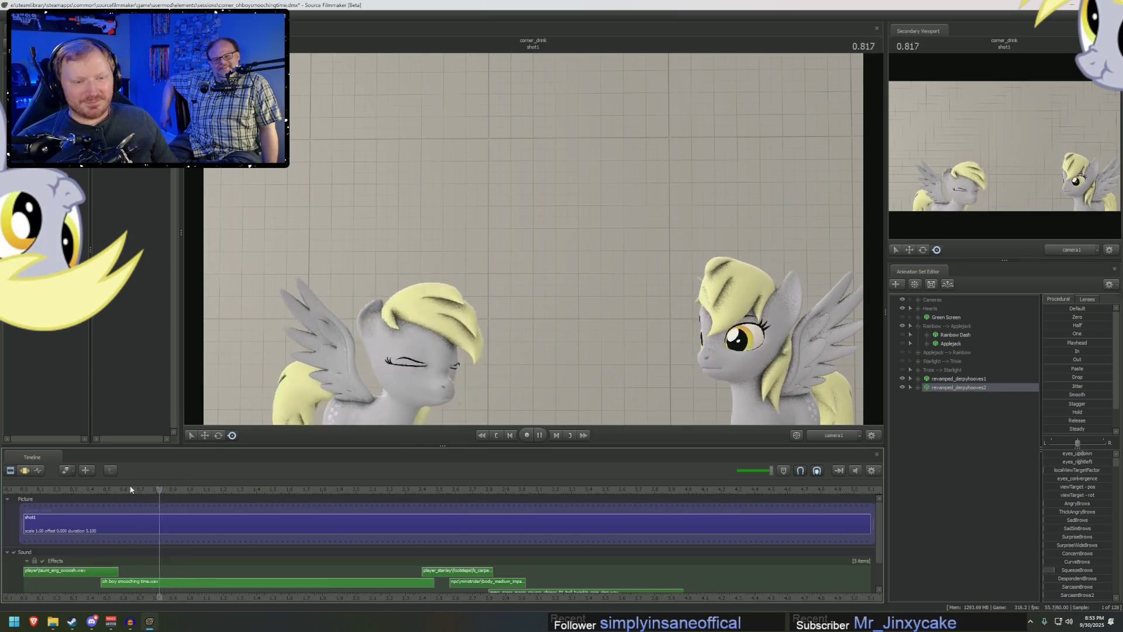
{"action": "left_click", "coordinate": [141, 488]}
{"action": "key", "text": "space"}
{"action": "left_click", "coordinate": [140, 489]}
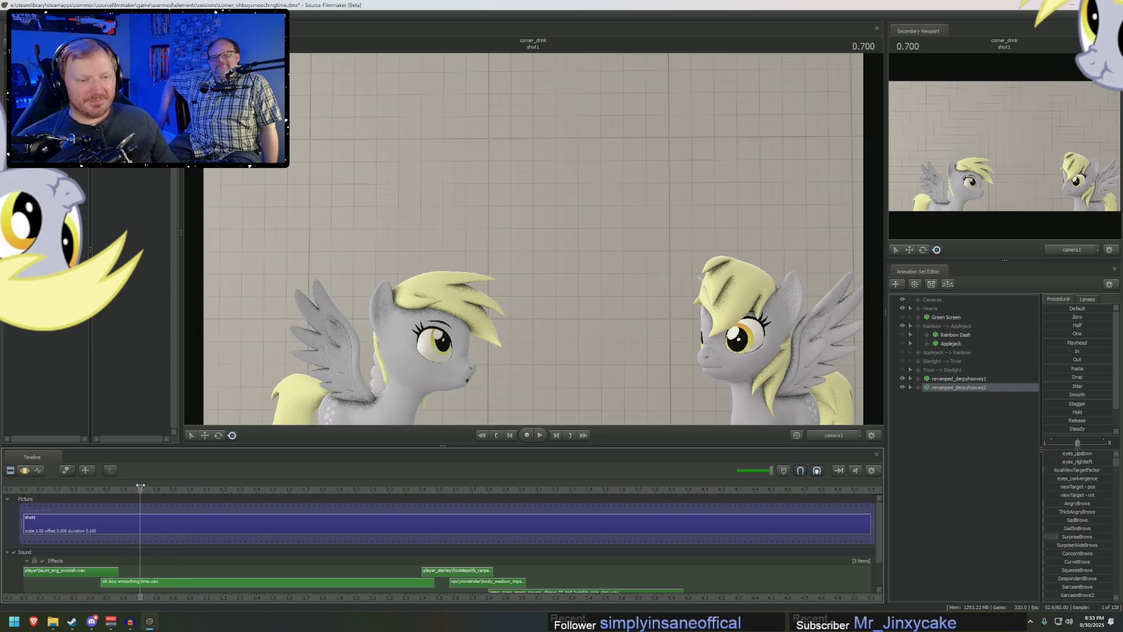
- Review the animation from a free view facing both ponies, then in close-up on a face
{"action": "mouse_move", "coordinate": [819, 409]}
{"action": "right_mouse_down"}
{"action": "mouse_move", "coordinate": [818, 293]}
{"action": "mouse_move", "coordinate": [819, 380]}
{"action": "mouse_move", "coordinate": [819, 363]}
{"action": "right_mouse_up"}
{"action": "mouse_move", "coordinate": [819, 363]}
{"action": "left_mouse_down"}
{"action": "mouse_move", "coordinate": [701, 315]}
{"action": "mouse_move", "coordinate": [614, 262]}
{"action": "left_mouse_up"}
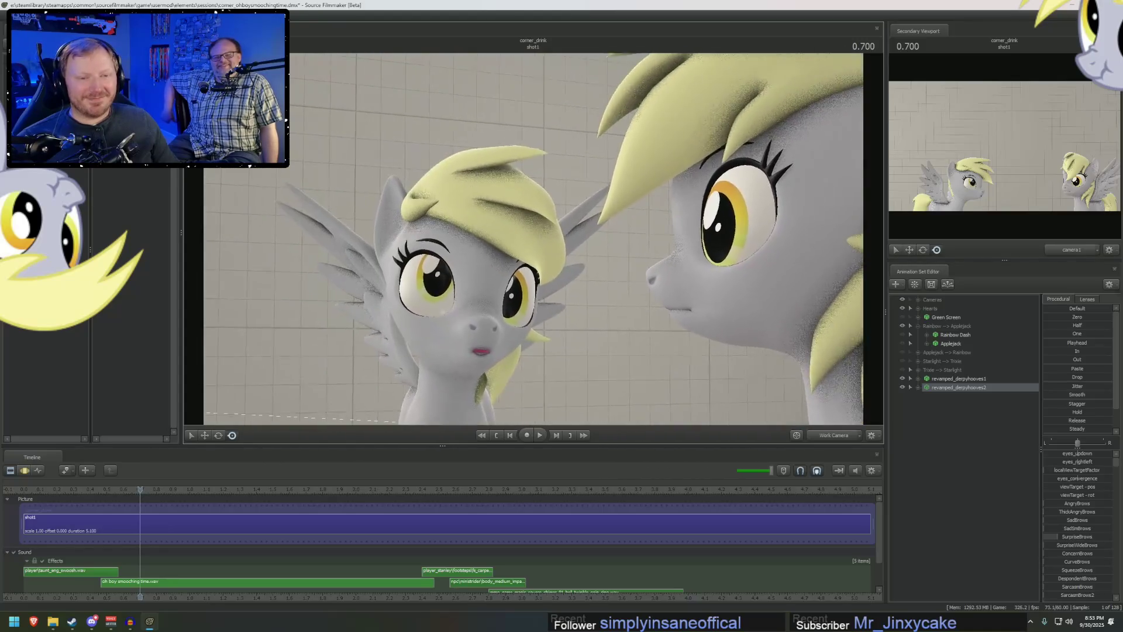
{"action": "key", "text": "space"}
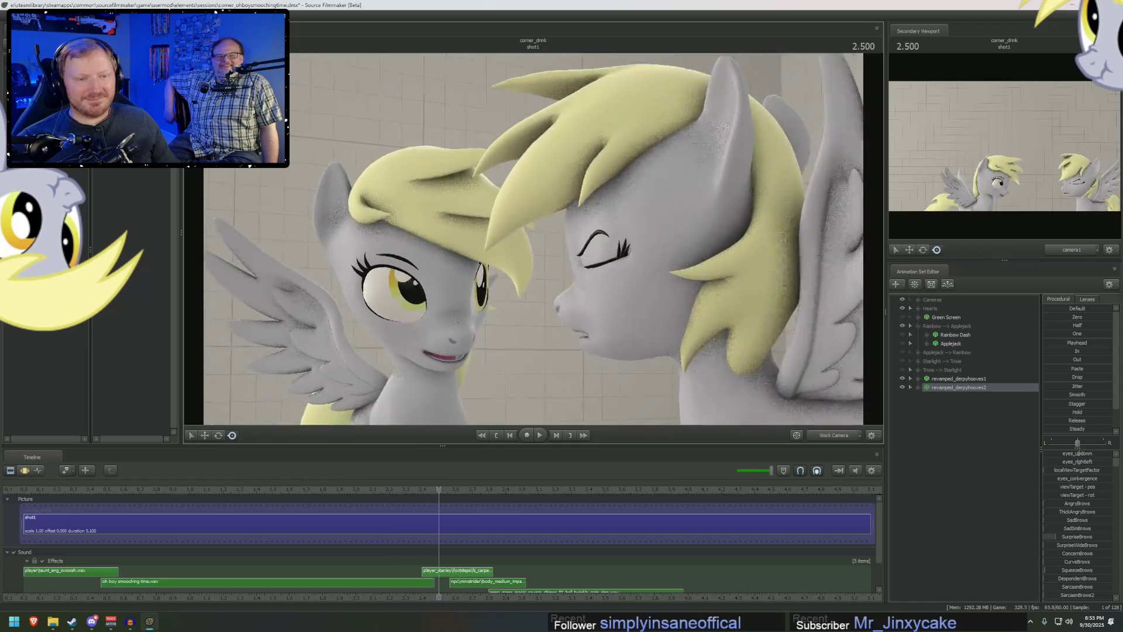
{"action": "key", "text": "space"}
{"action": "right_click_drag", "start_coordinate": [526, 293], "coordinate": [526, 211]}
{"action": "key", "text": "space"}
{"action": "key", "text": "space"}
- Return to the shot camera, replay from the start, and set the time to 0.500
{"action": "left_click", "coordinate": [823, 437]}
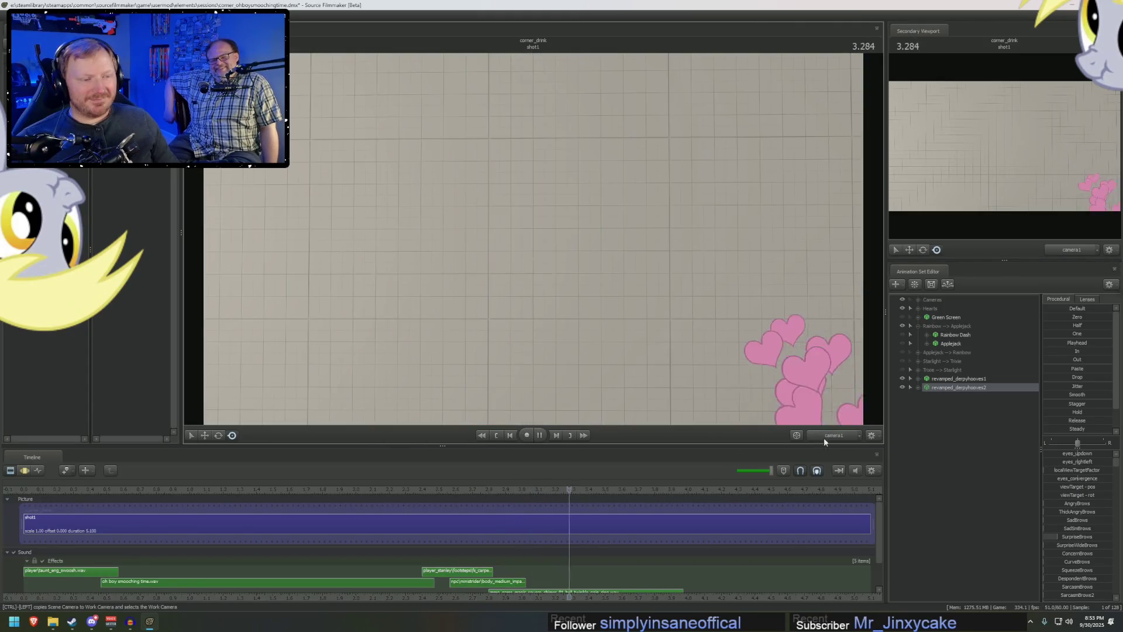
{"action": "left_click", "coordinate": [32, 488]}
{"action": "key", "text": "space"}
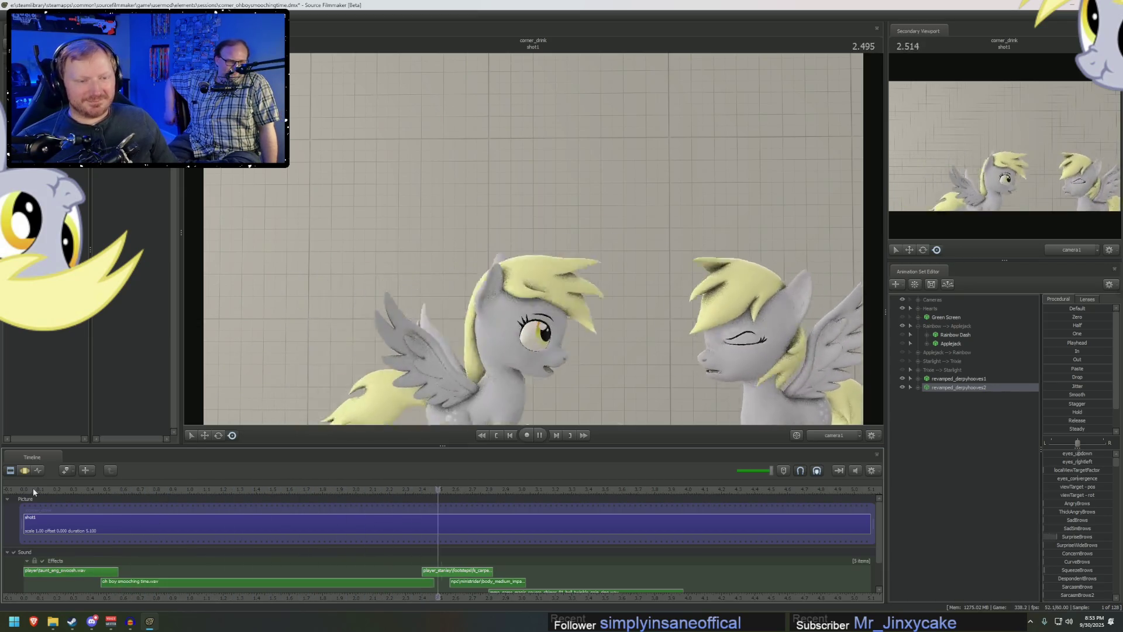
{"action": "left_click", "coordinate": [33, 488]}
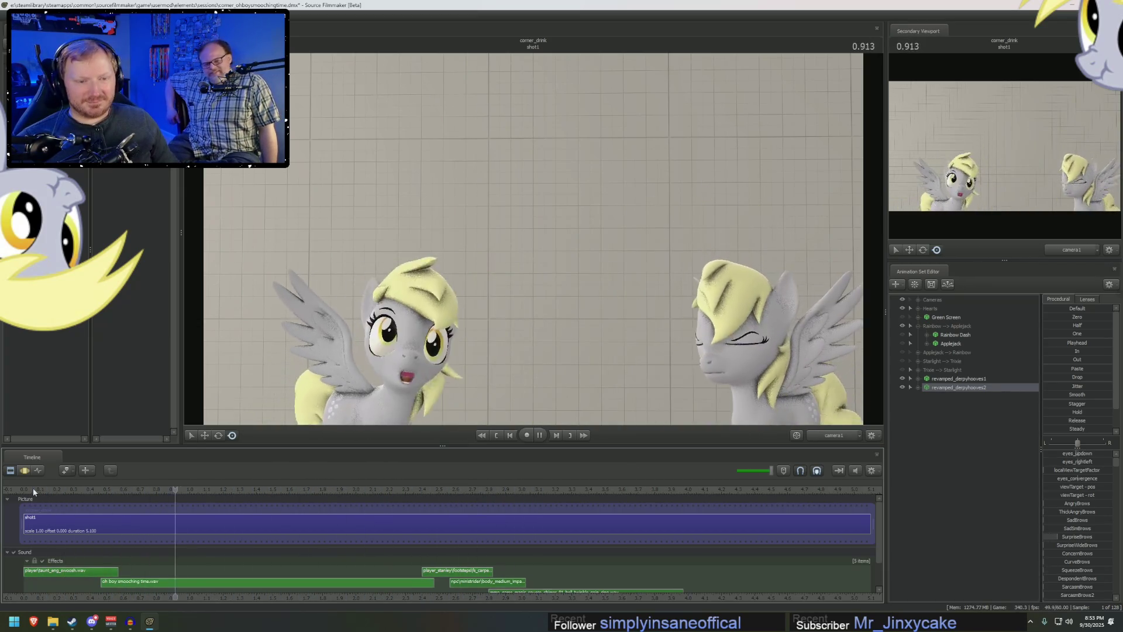
{"action": "left_click_drag", "start_coordinate": [34, 487], "coordinate": [461, 524]}
{"action": "key", "text": "space"}
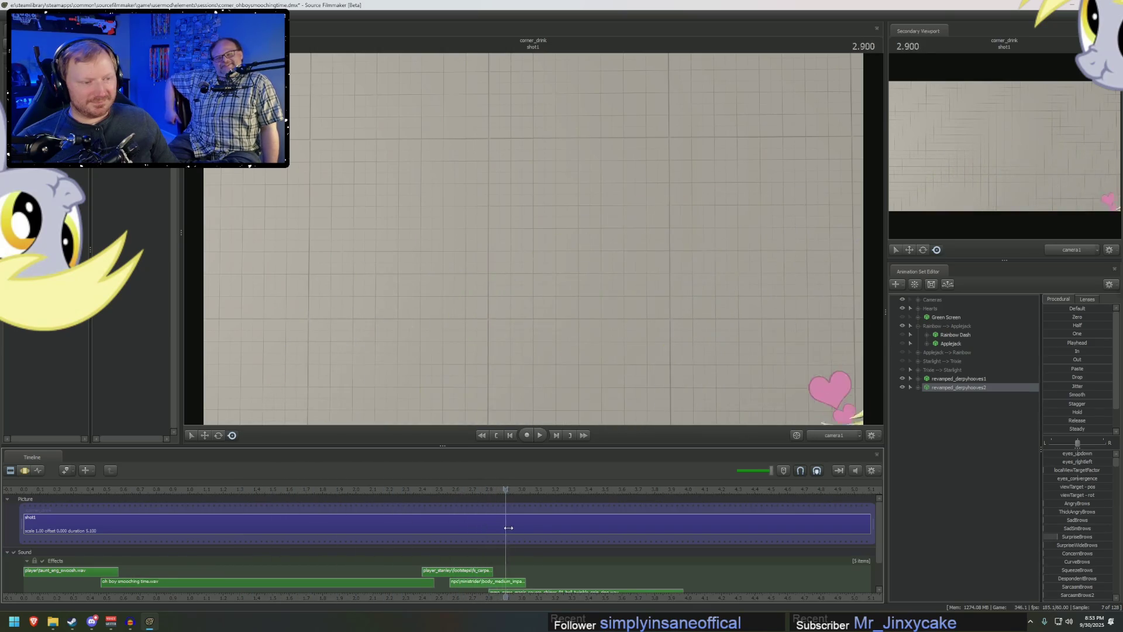
{"action": "left_click", "coordinate": [326, 503]}
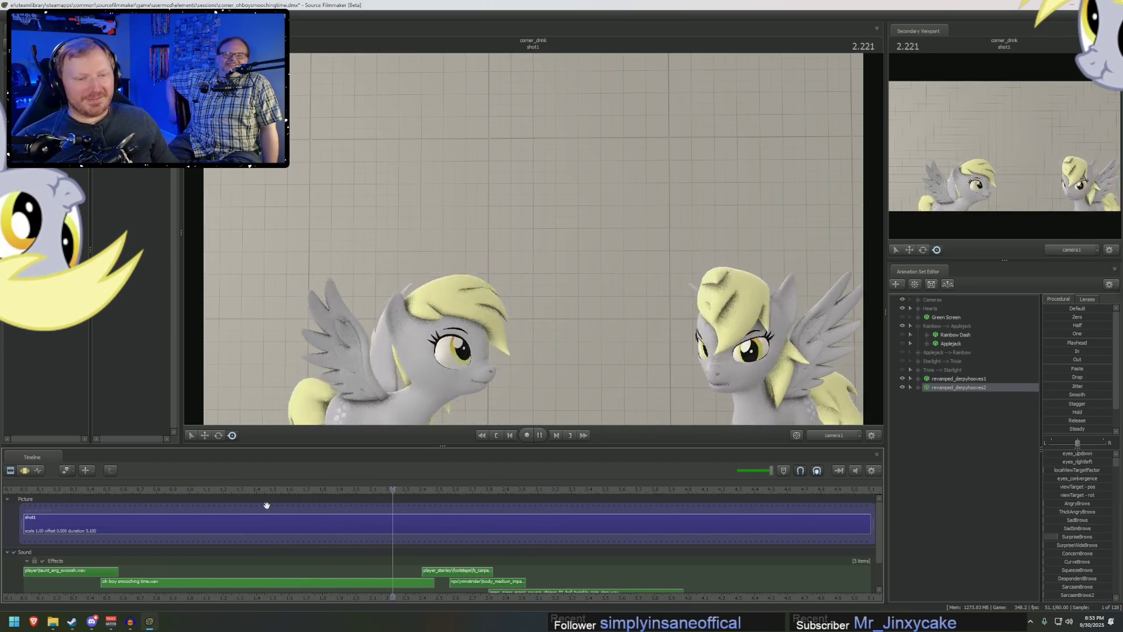
{"action": "key", "text": "space"}
{"action": "left_click", "coordinate": [106, 489]}
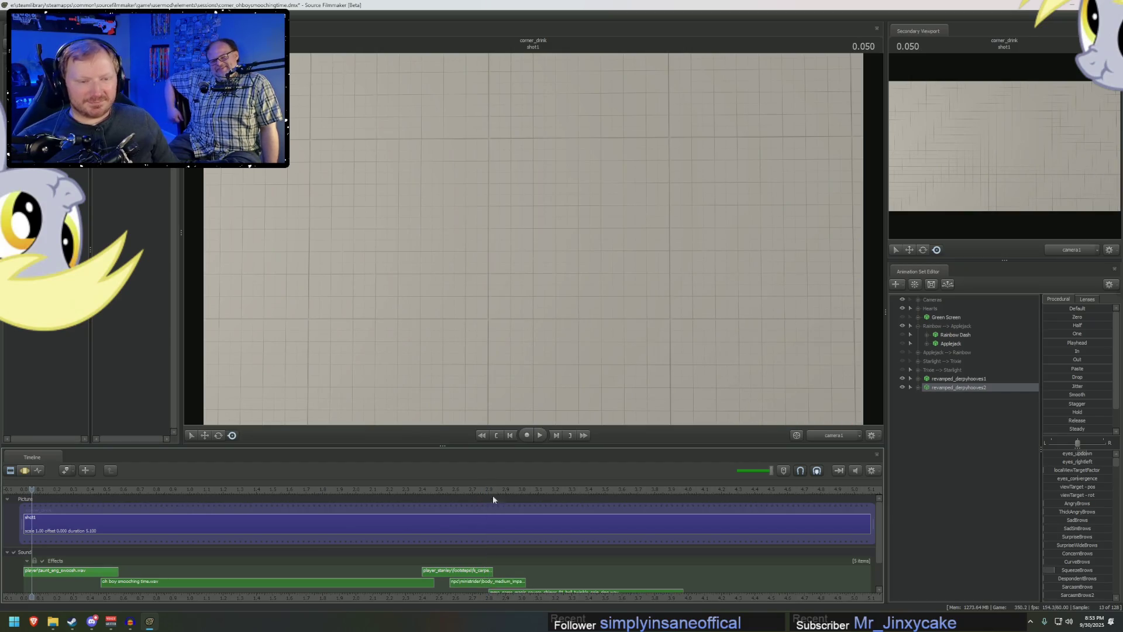
- Set the first Derpy's right_wing and left_wing body groups to closed
{"action": "right_click", "coordinate": [941, 379]}
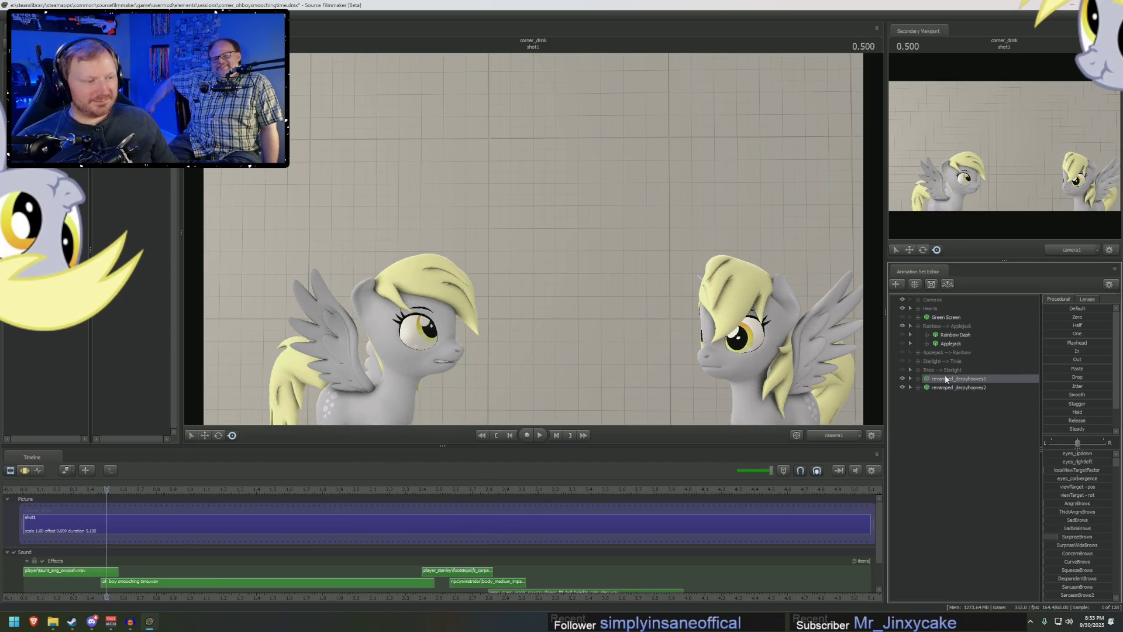
{"action": "mouse_move", "coordinate": [989, 497]}
{"action": "mouse_move", "coordinate": [1040, 552]}
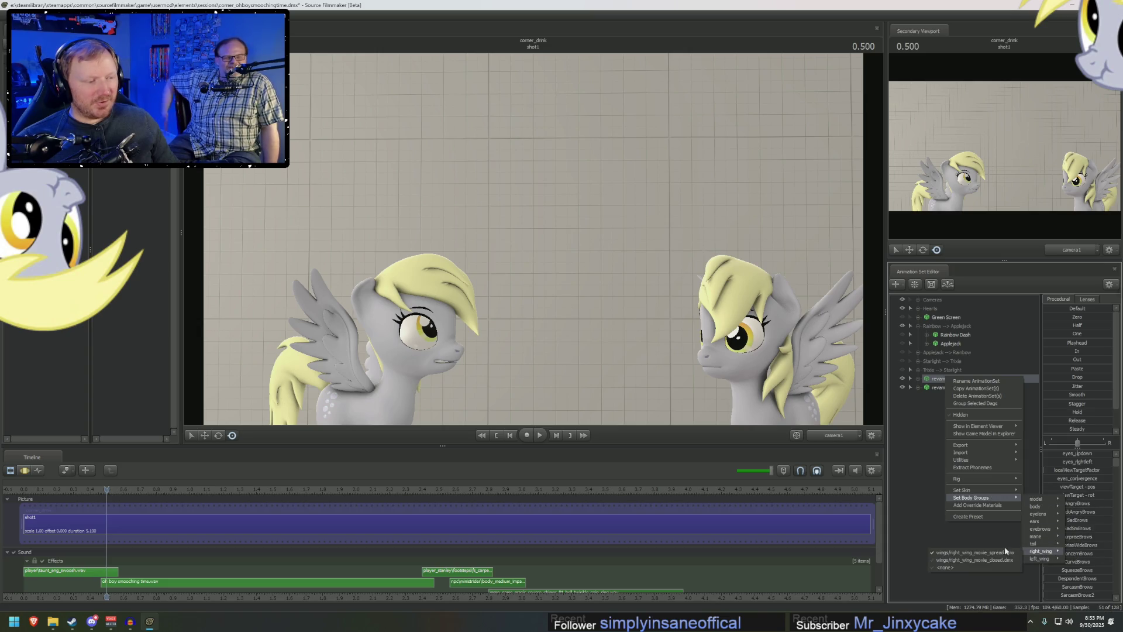
{"action": "left_click", "coordinate": [992, 560]}
{"action": "right_click", "coordinate": [968, 380]}
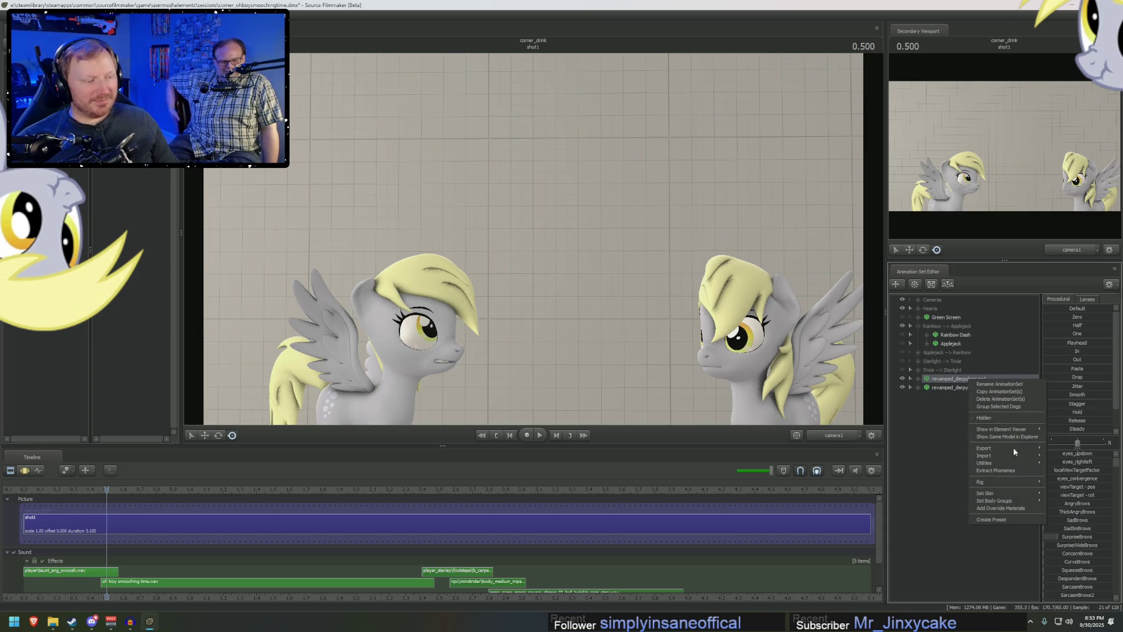
{"action": "mouse_move", "coordinate": [1021, 501]}
{"action": "mouse_move", "coordinate": [1063, 562]}
{"action": "left_click", "coordinate": [1019, 572]}
- Set the second Derpy's right_wing and left_wing body groups to closed
{"action": "right_click", "coordinate": [938, 389]}
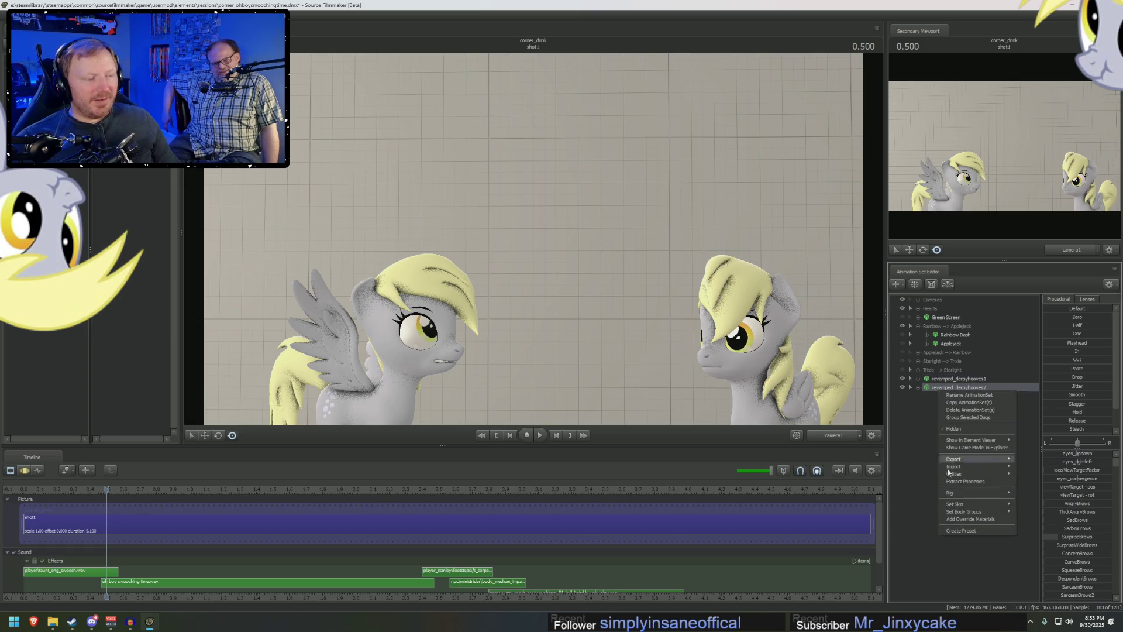
{"action": "mouse_move", "coordinate": [960, 512]}
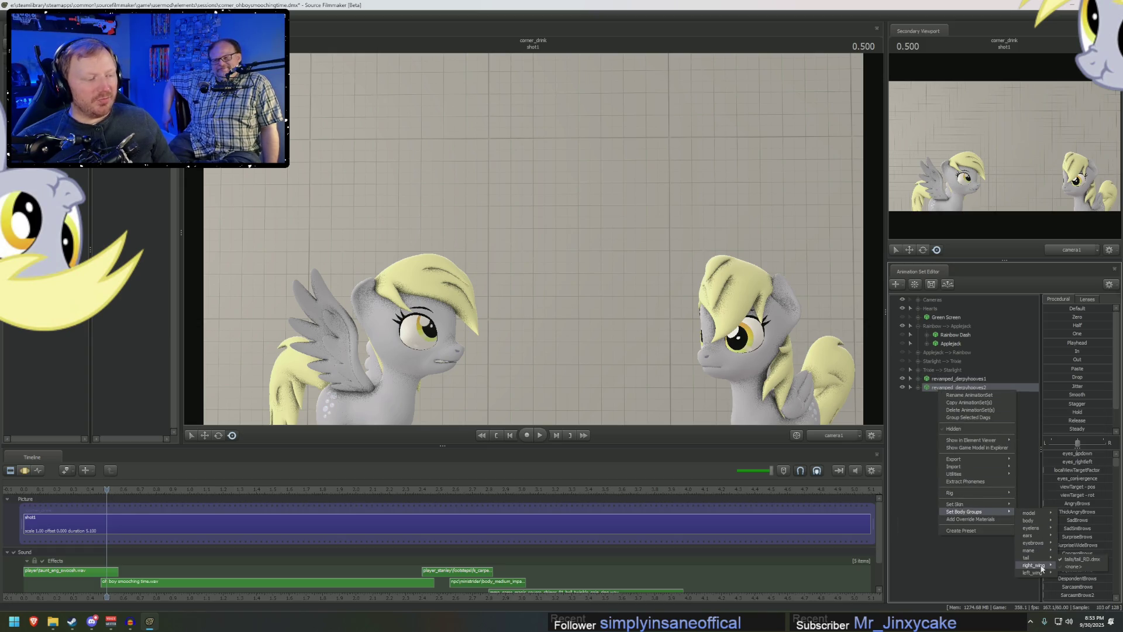
{"action": "mouse_move", "coordinate": [1035, 565]}
{"action": "left_click", "coordinate": [983, 574]}
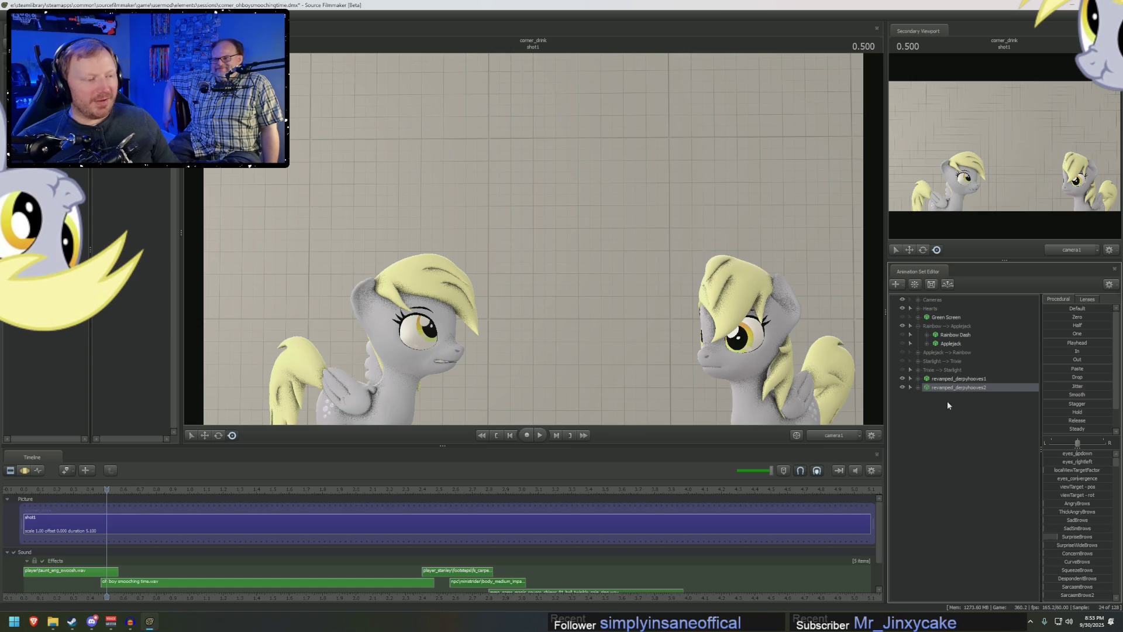
{"action": "right_click", "coordinate": [953, 389]}
{"action": "mouse_move", "coordinate": [995, 512]}
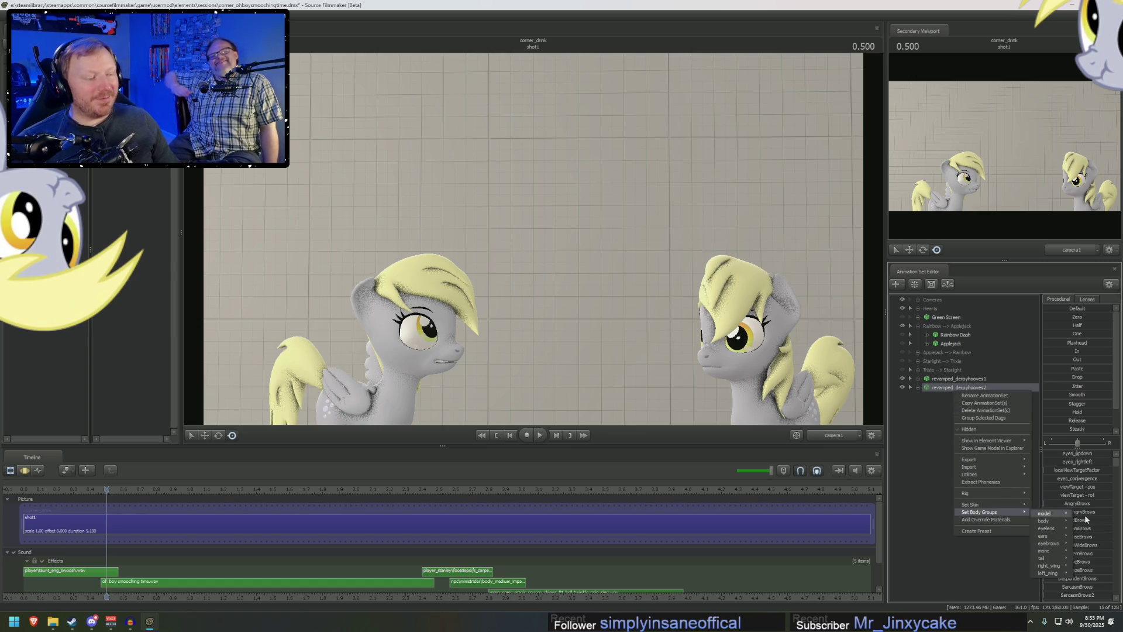
{"action": "mouse_move", "coordinate": [1047, 573]}
{"action": "left_click", "coordinate": [1012, 582]}
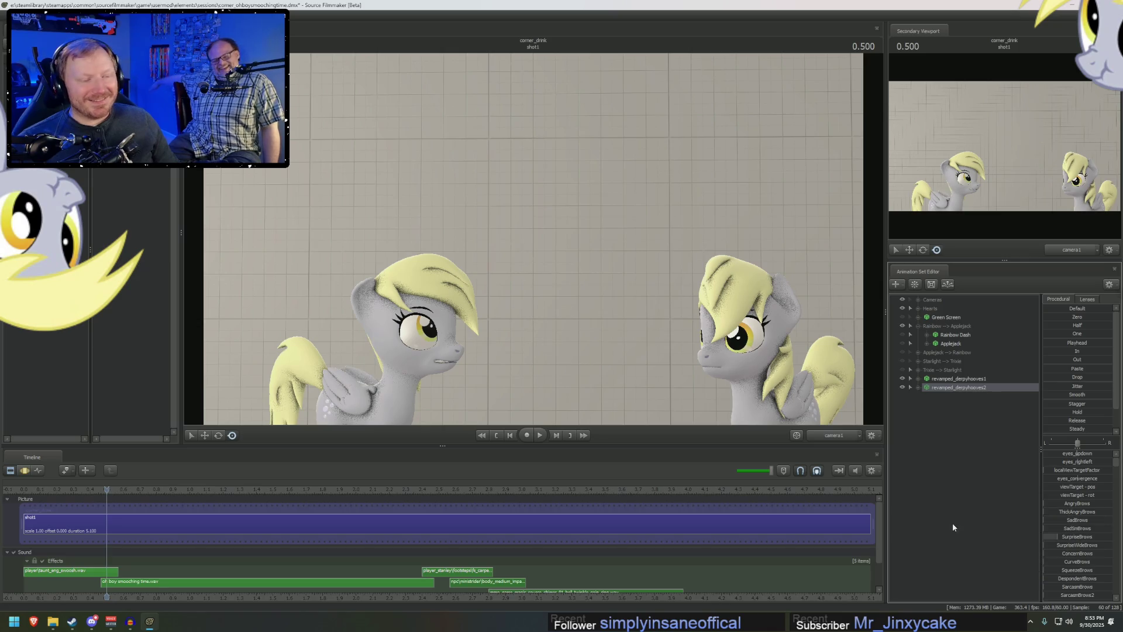
- Rebuild control groups on both Derpy models and replay the shot from the start
{"action": "key", "text": "space"}
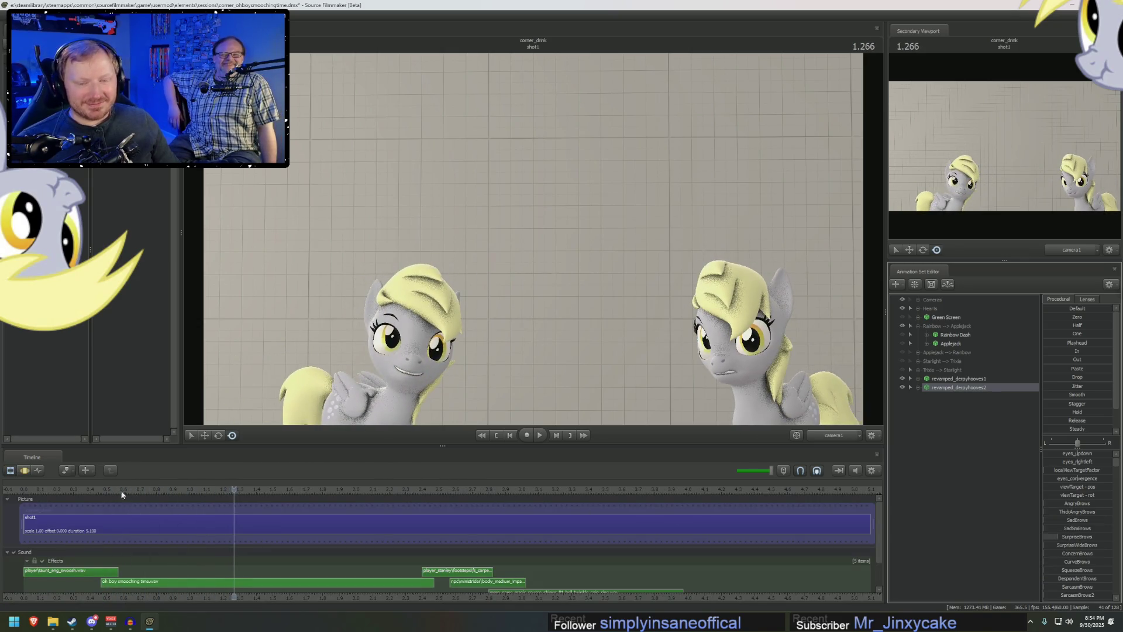
{"action": "left_click_drag", "start_coordinate": [40, 489], "coordinate": [35, 495]}
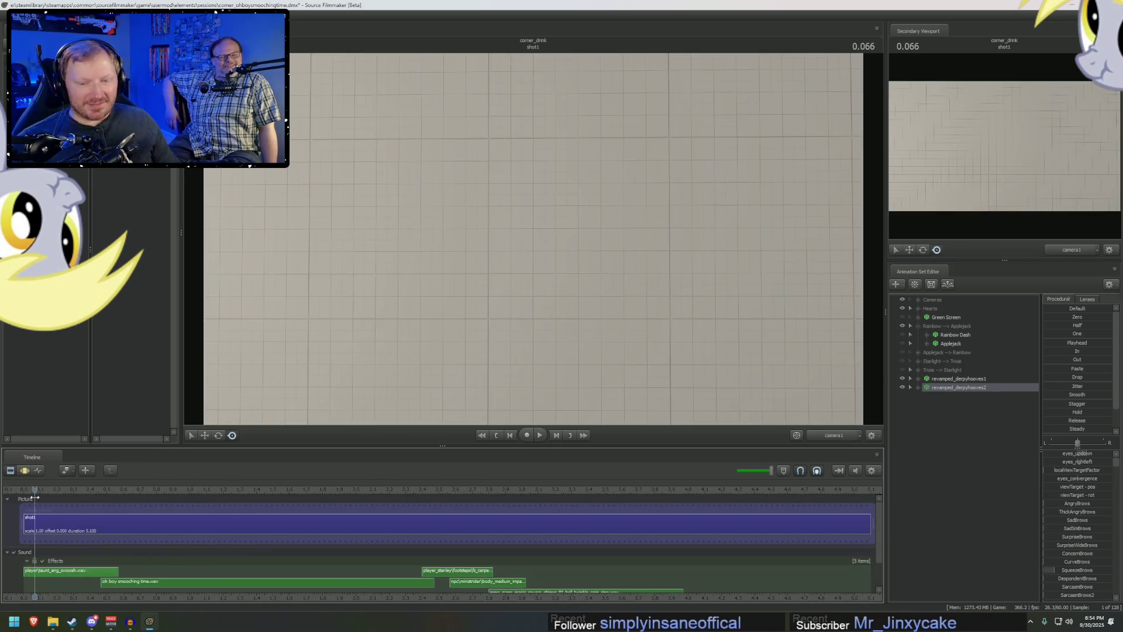
{"action": "right_click", "coordinate": [987, 379]}
{"action": "mouse_move", "coordinate": [1019, 468]}
{"action": "left_click", "coordinate": [947, 469]}
{"action": "right_click", "coordinate": [946, 387]}
{"action": "mouse_move", "coordinate": [970, 471]}
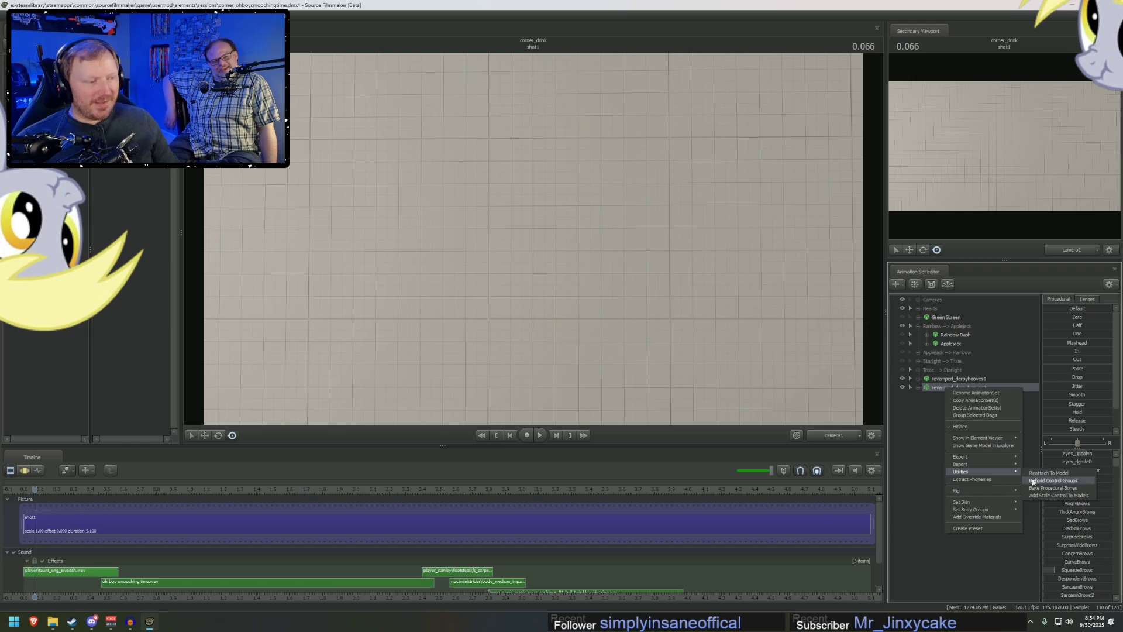
{"action": "left_click", "coordinate": [1047, 488]}
{"action": "mouse_move", "coordinate": [64, 489]}
{"action": "left_mouse_down"}
{"action": "mouse_move", "coordinate": [100, 490]}
{"action": "mouse_move", "coordinate": [27, 488]}
{"action": "left_mouse_up"}
{"action": "key", "text": "space"}
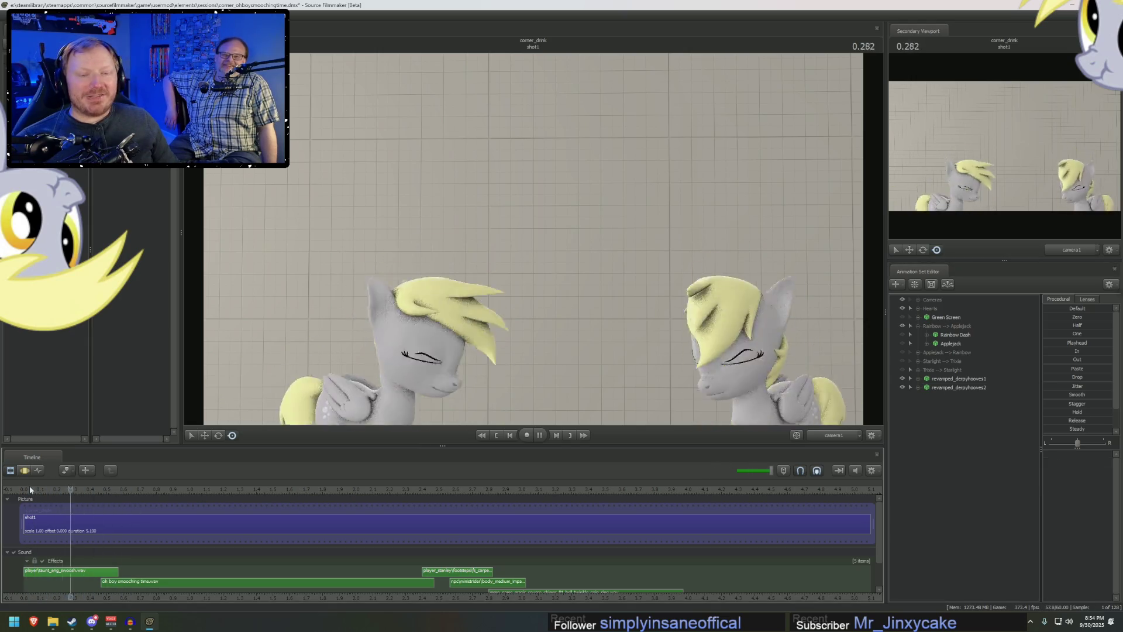
- Apply the In procedural preset to the second Derpy's tail bones and both ear bones
{"action": "left_click", "coordinate": [918, 386]}
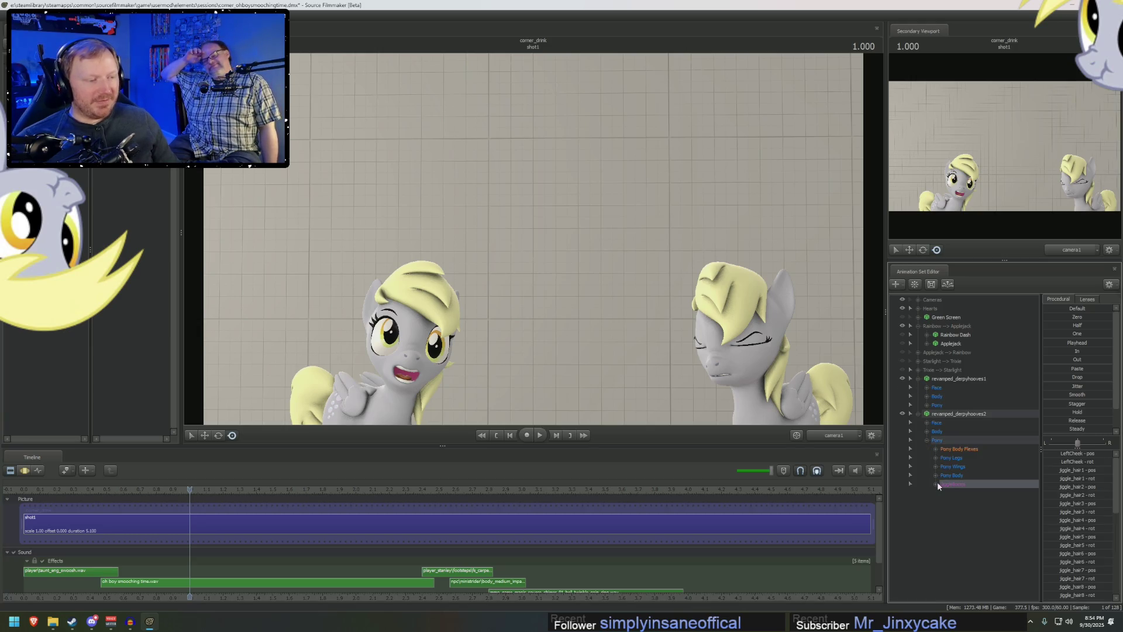
{"action": "left_click", "coordinate": [937, 483]}
{"action": "left_click", "coordinate": [936, 475]}
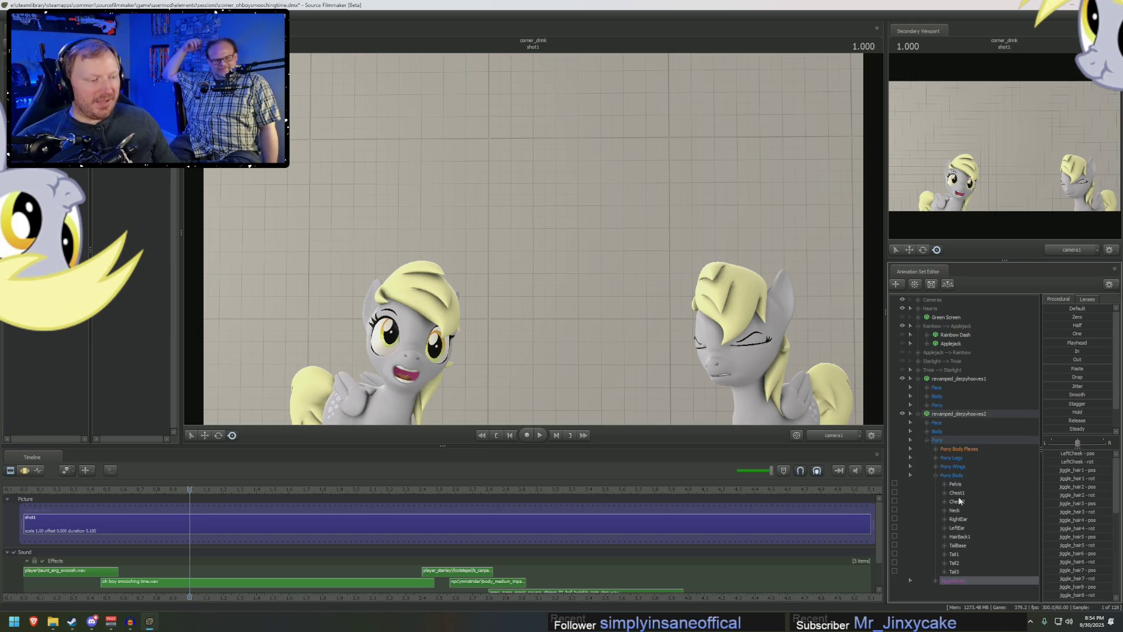
{"action": "left_click_drag", "start_coordinate": [957, 572], "coordinate": [954, 554]}
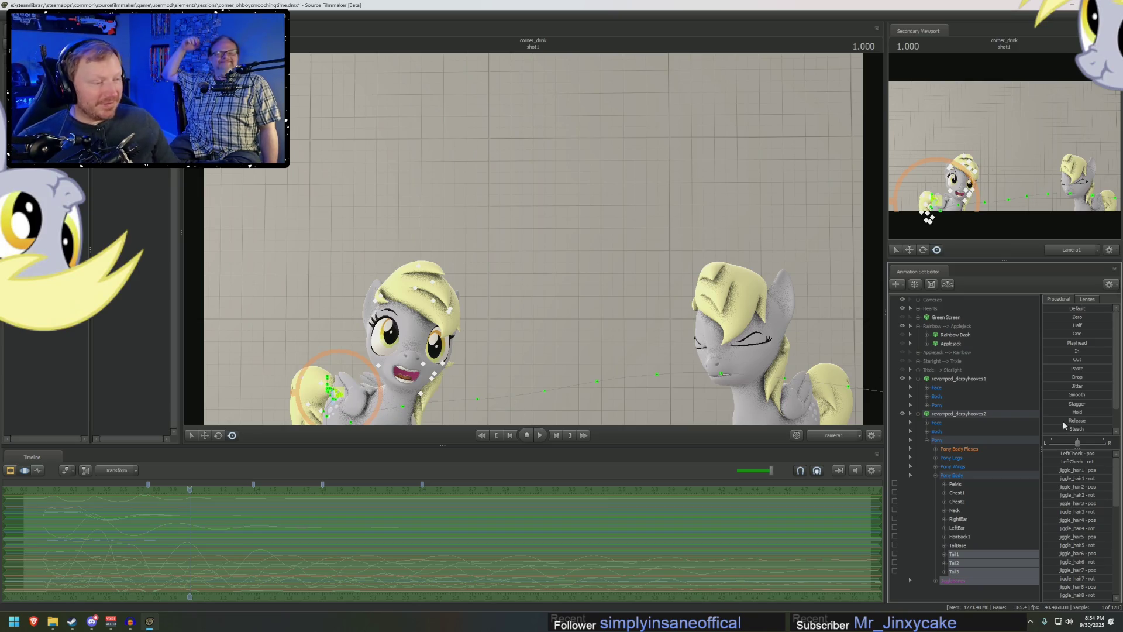
{"action": "left_click", "coordinate": [1057, 354]}
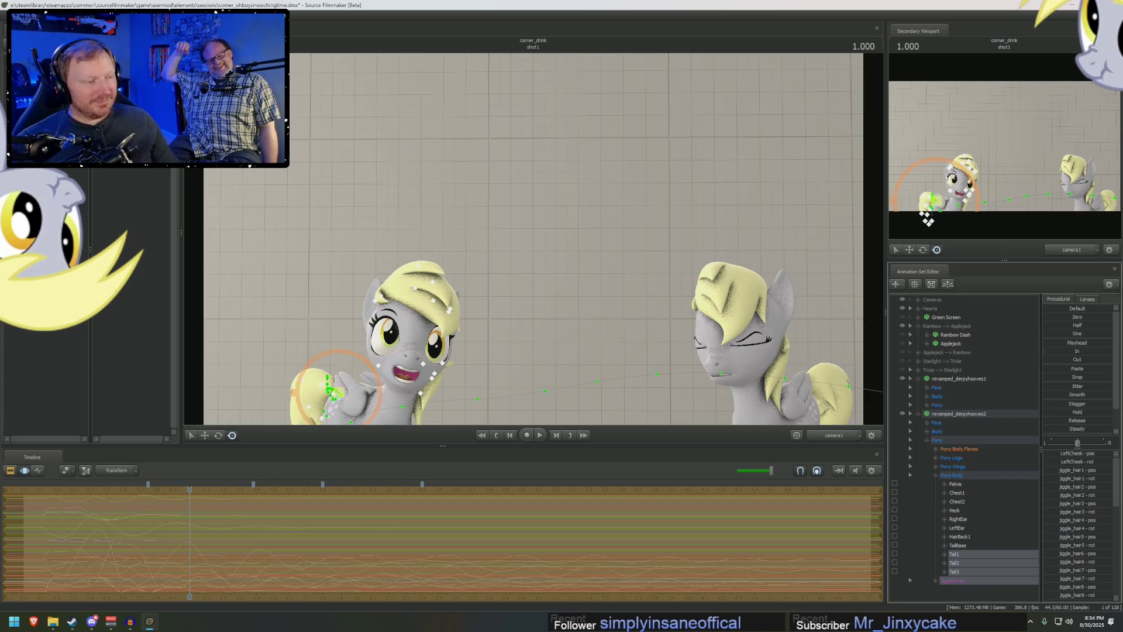
{"action": "left_click_drag", "start_coordinate": [959, 528], "coordinate": [958, 519]}
{"action": "left_click", "coordinate": [1057, 352]}
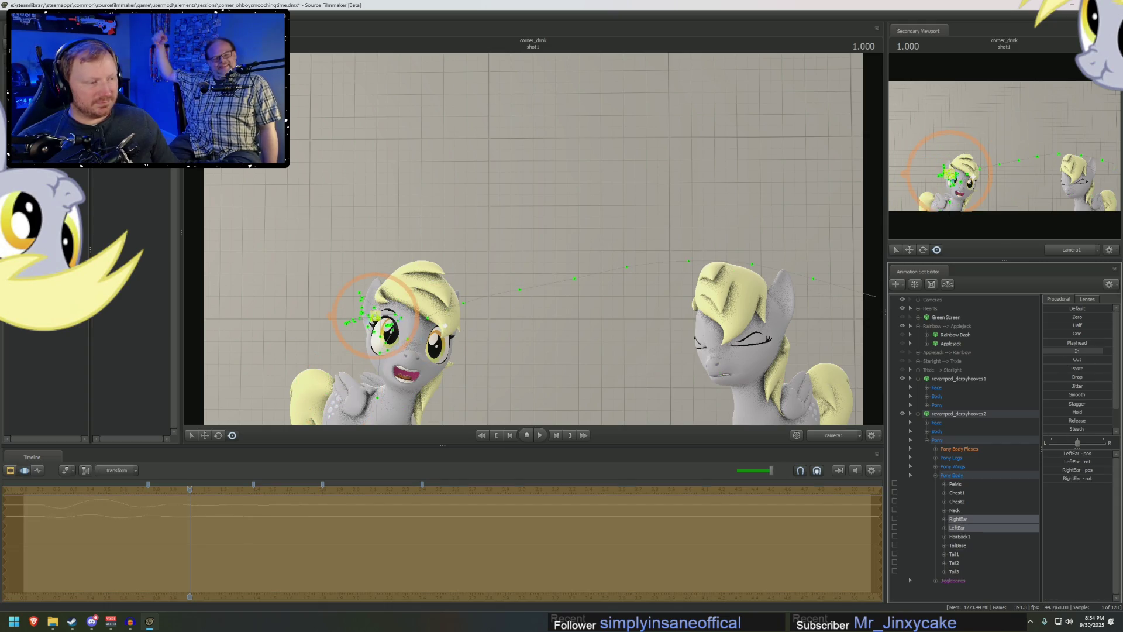
- Apply the In preset to the first Derpy's four tail bones and ears, then show the Clip Editor
{"action": "left_click", "coordinate": [918, 413]}
{"action": "left_click", "coordinate": [927, 404]}
{"action": "left_click", "coordinate": [946, 448]}
{"action": "left_click", "coordinate": [936, 440]}
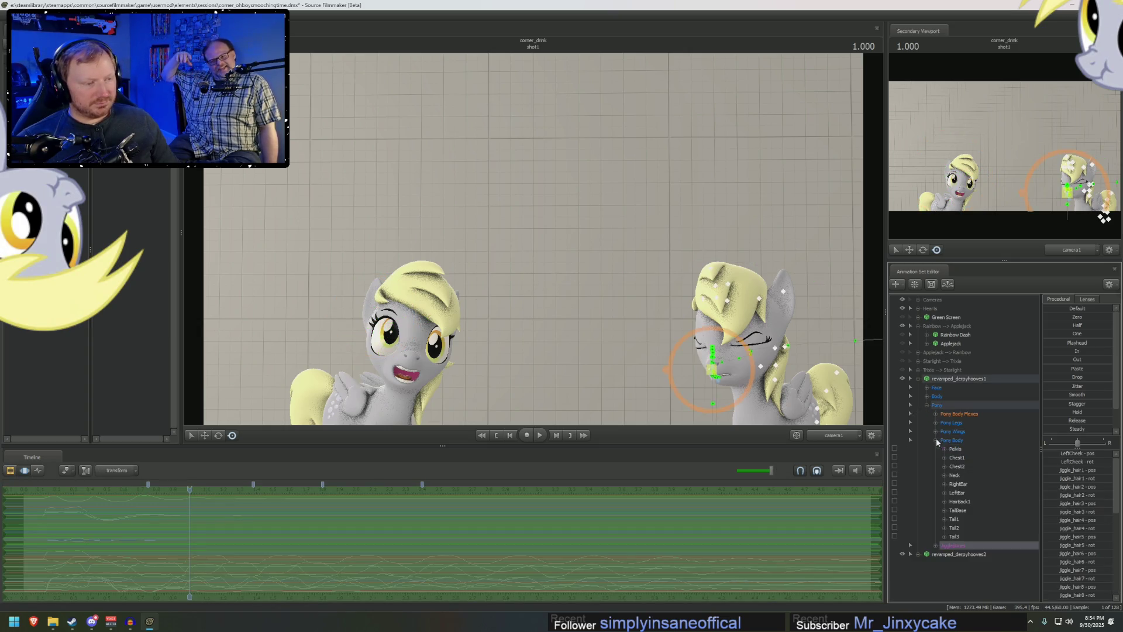
{"action": "left_click_drag", "start_coordinate": [952, 536], "coordinate": [959, 513]}
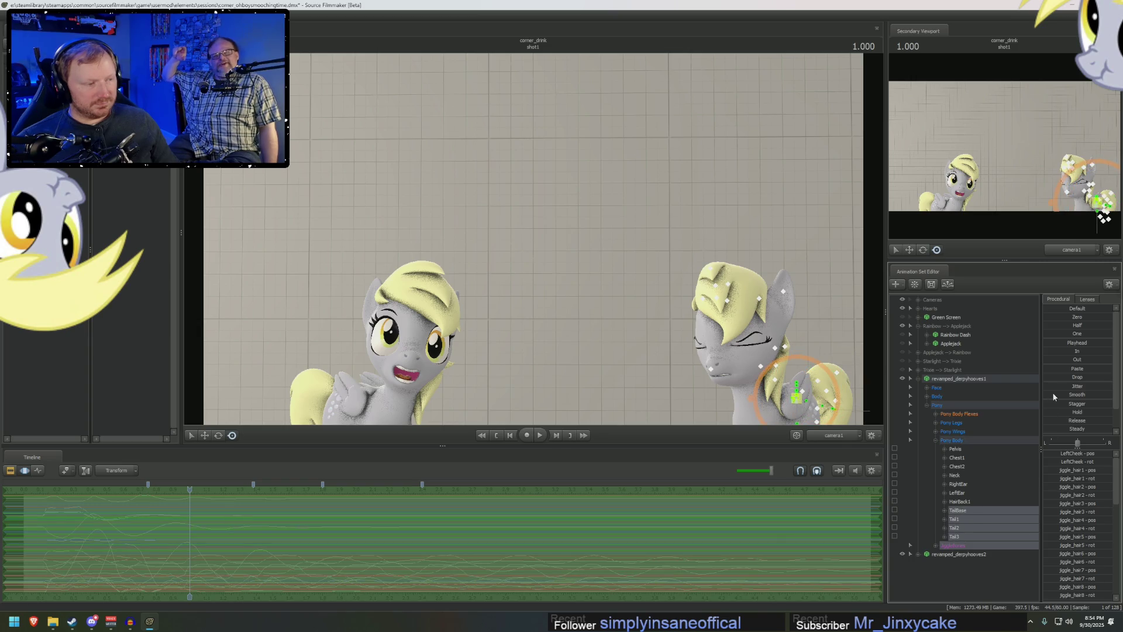
{"action": "left_click_drag", "start_coordinate": [1061, 352], "coordinate": [1067, 351]}
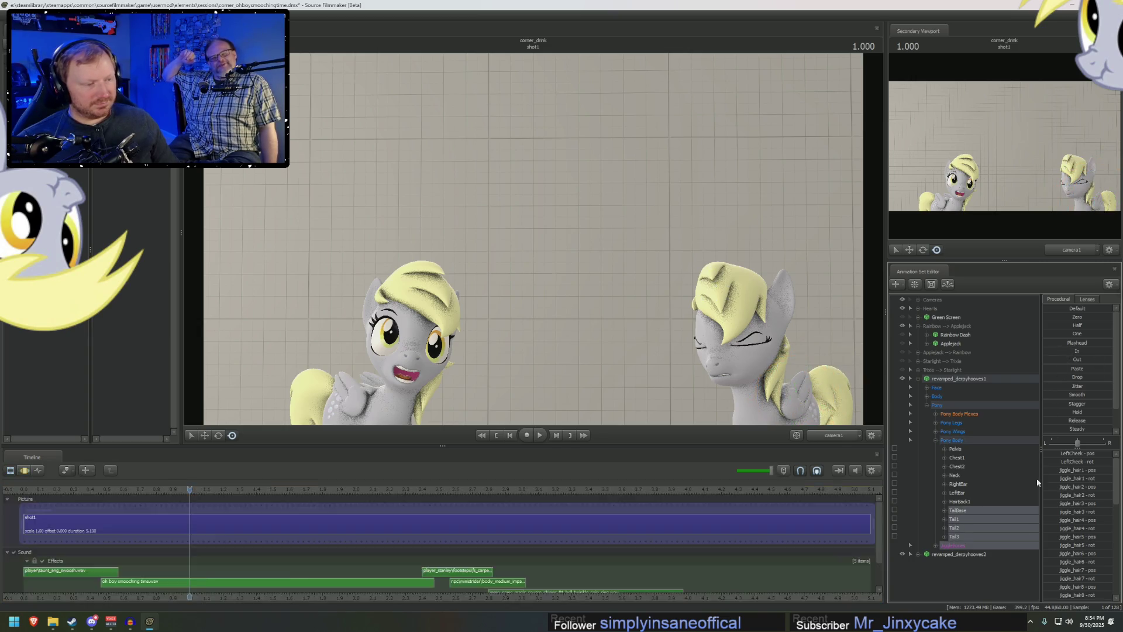
{"action": "left_click", "coordinate": [960, 502]}
{"action": "left_click_drag", "start_coordinate": [962, 484], "coordinate": [959, 493]}
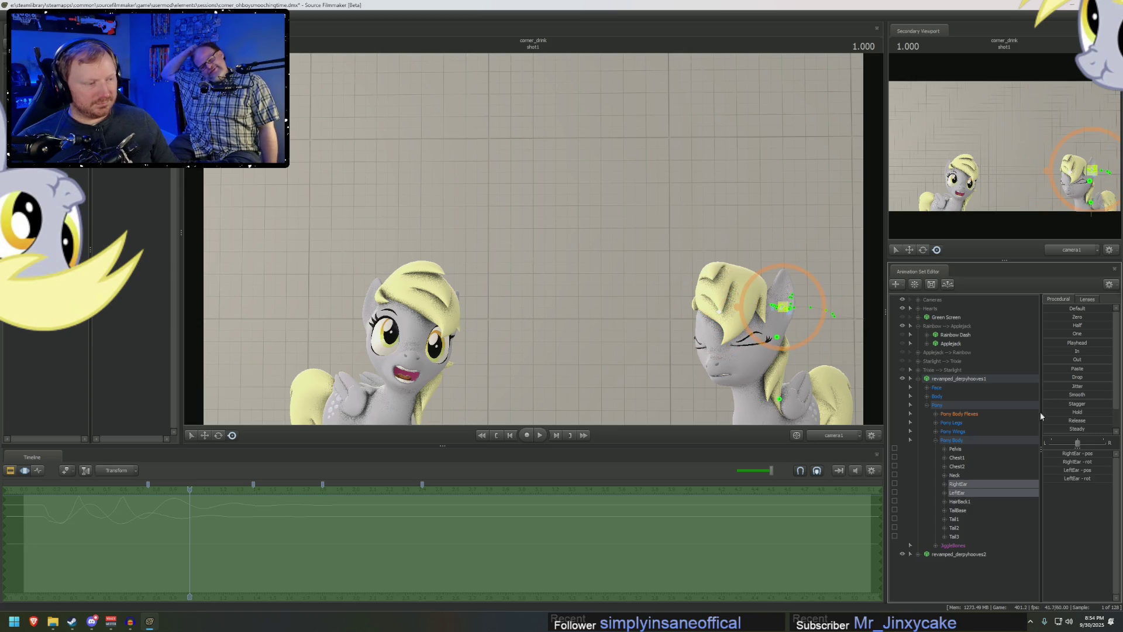
{"action": "left_click_drag", "start_coordinate": [1065, 354], "coordinate": [1094, 351]}
{"action": "key", "text": "F2"}
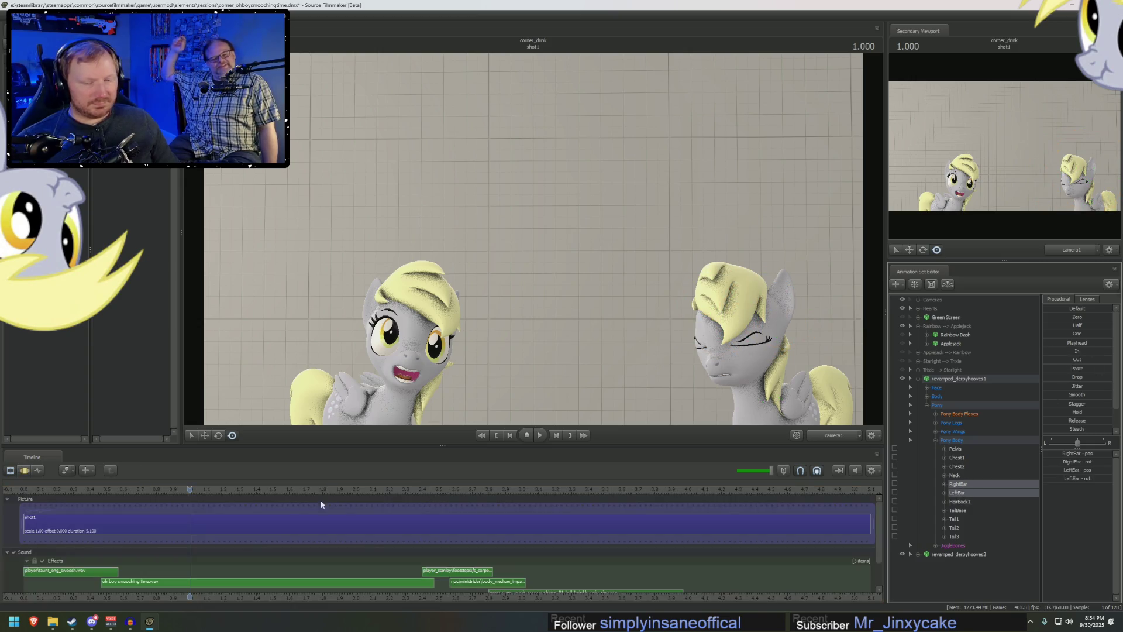
{"action": "key", "text": "space"}
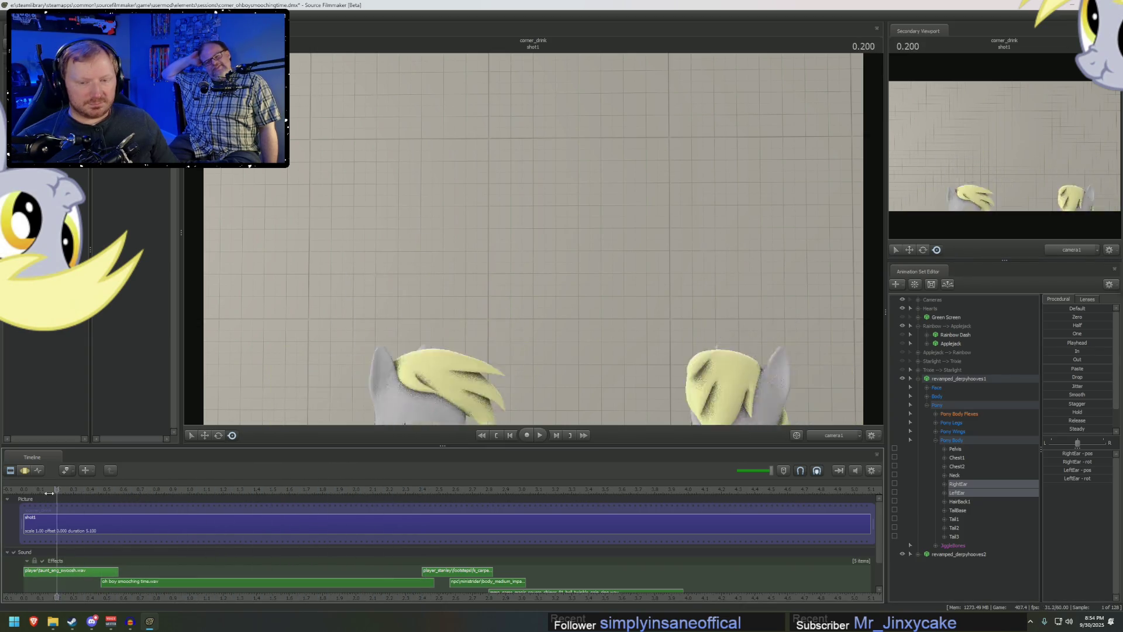
{"action": "left_click", "coordinate": [17, 488]}
{"action": "key", "text": "space"}
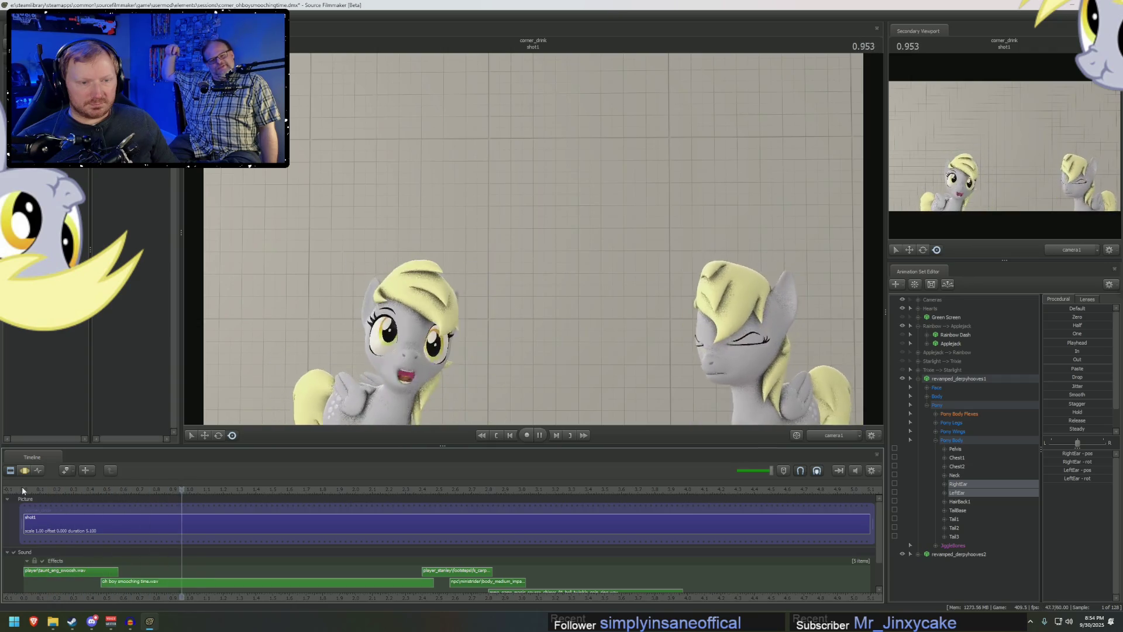
{"action": "left_click", "coordinate": [26, 488]}
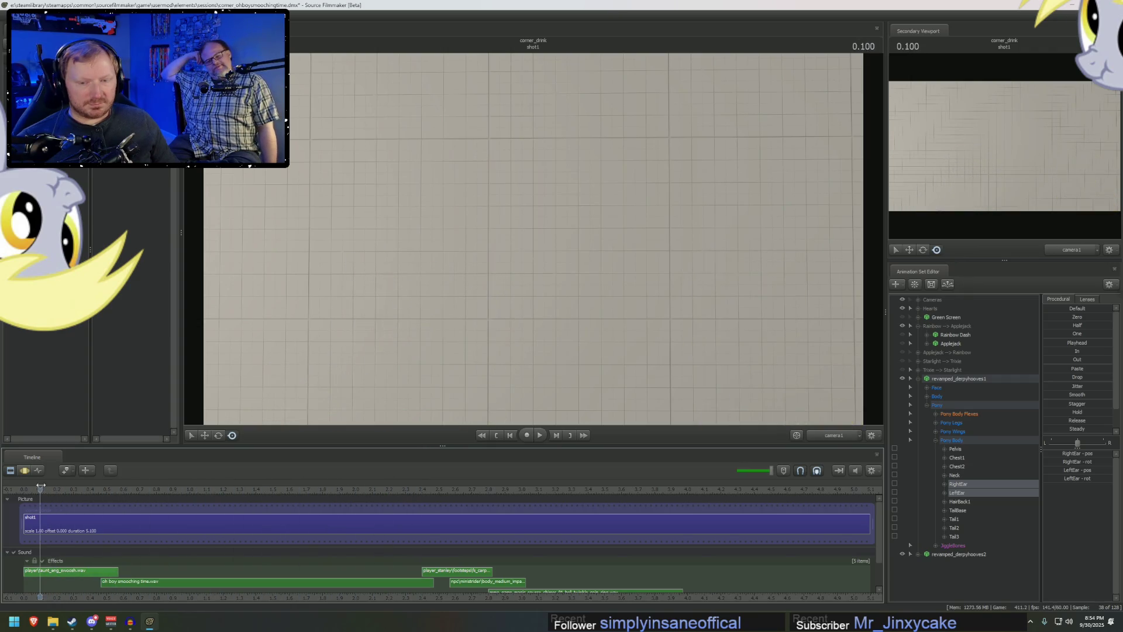
{"action": "key", "text": "space"}
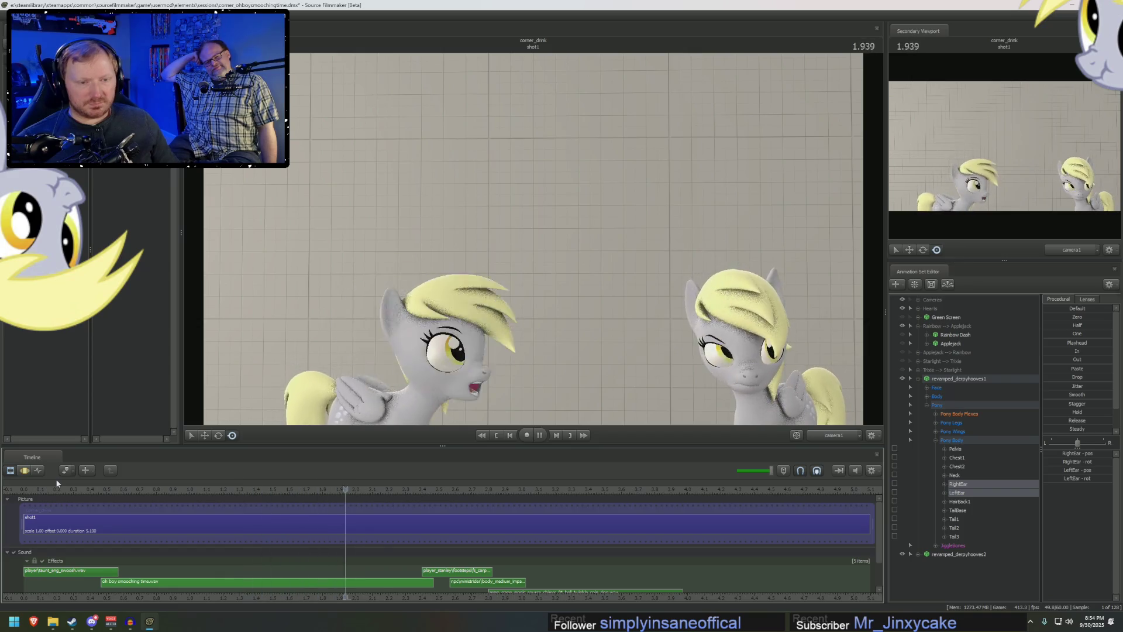
{"action": "left_click", "coordinate": [33, 490]}
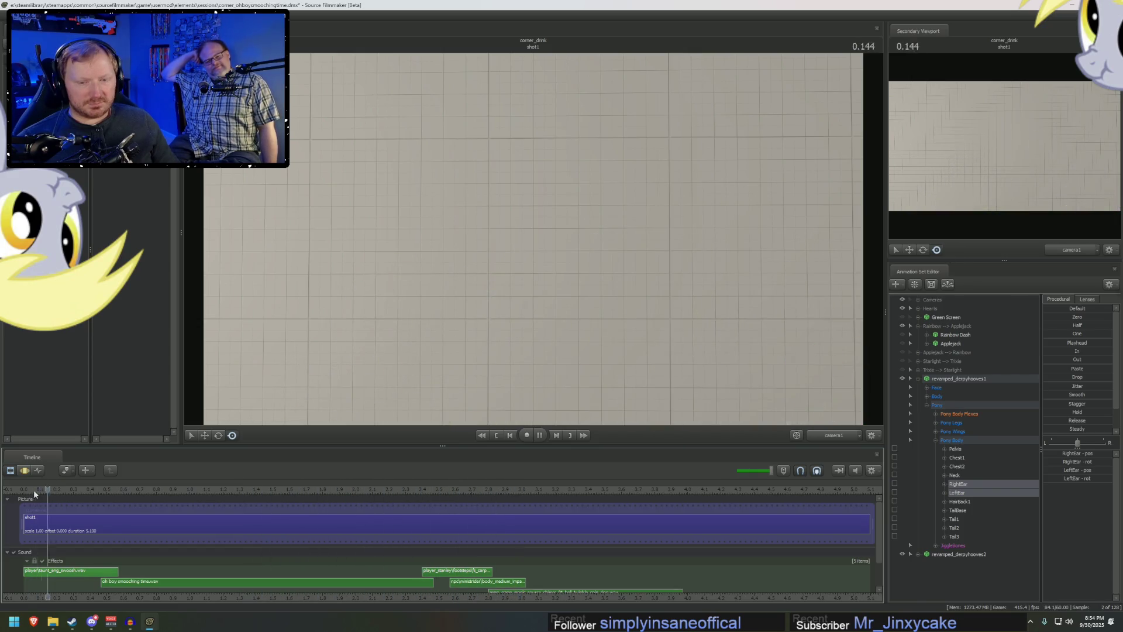
{"action": "key", "text": "space"}
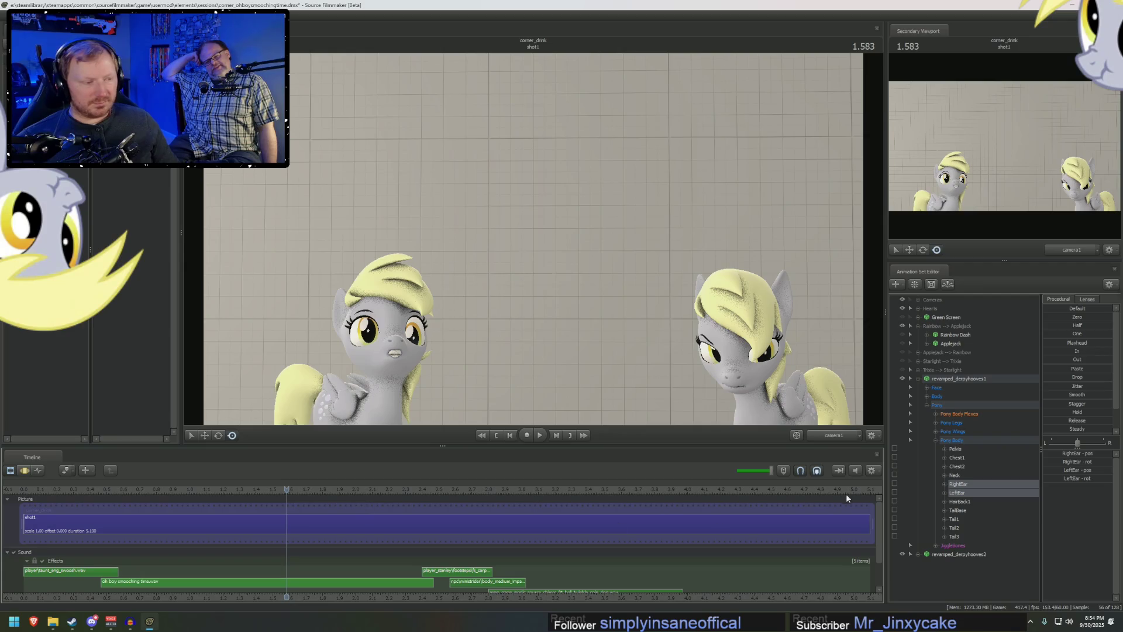
{"action": "key", "text": "F3"}
{"action": "key", "text": "F2"}
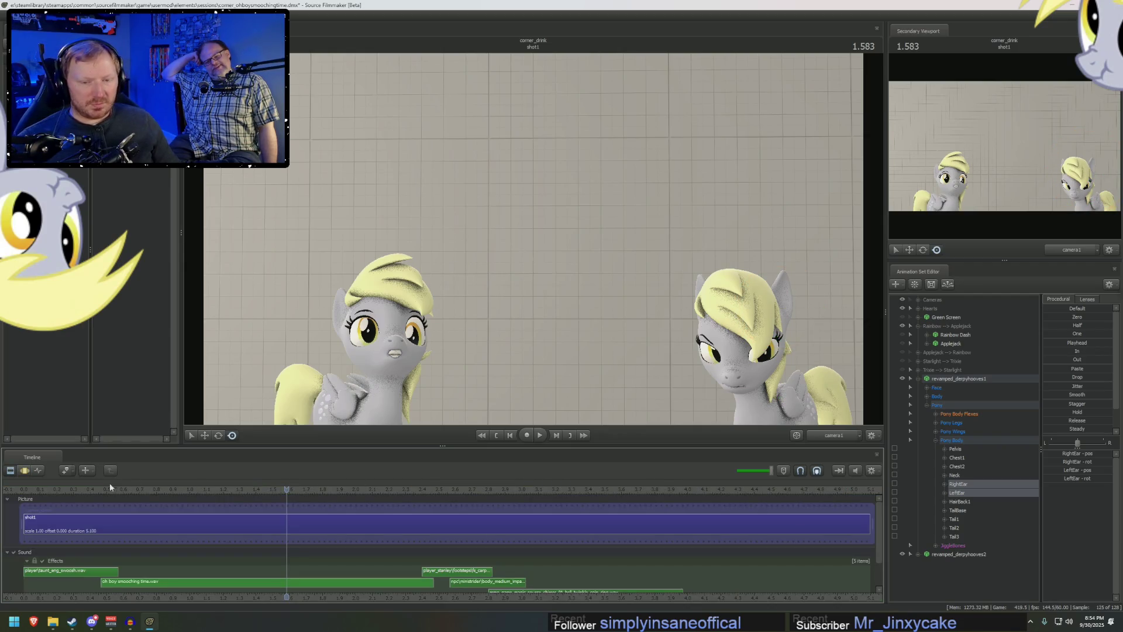
{"action": "left_click", "coordinate": [102, 489]}
{"action": "key", "text": "F3"}
{"action": "key", "text": "F4"}
{"action": "key", "text": "F3"}
{"action": "key", "text": "F2"}
{"action": "key", "text": "space"}
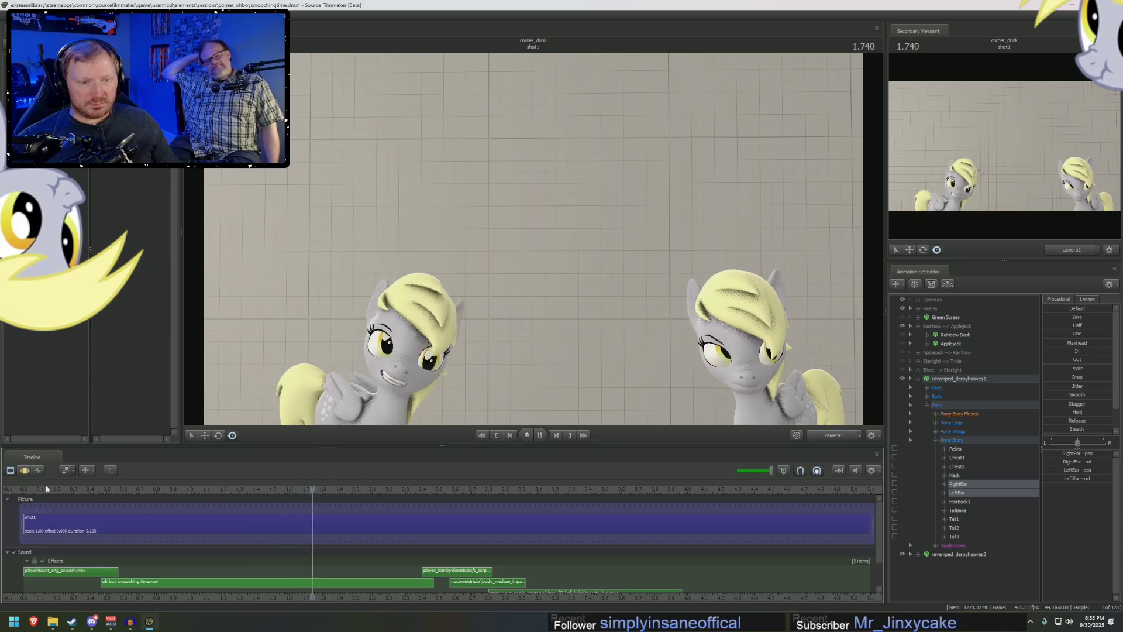
{"action": "key", "text": "space"}
{"action": "key", "text": "F3"}
{"action": "key", "text": "F2"}
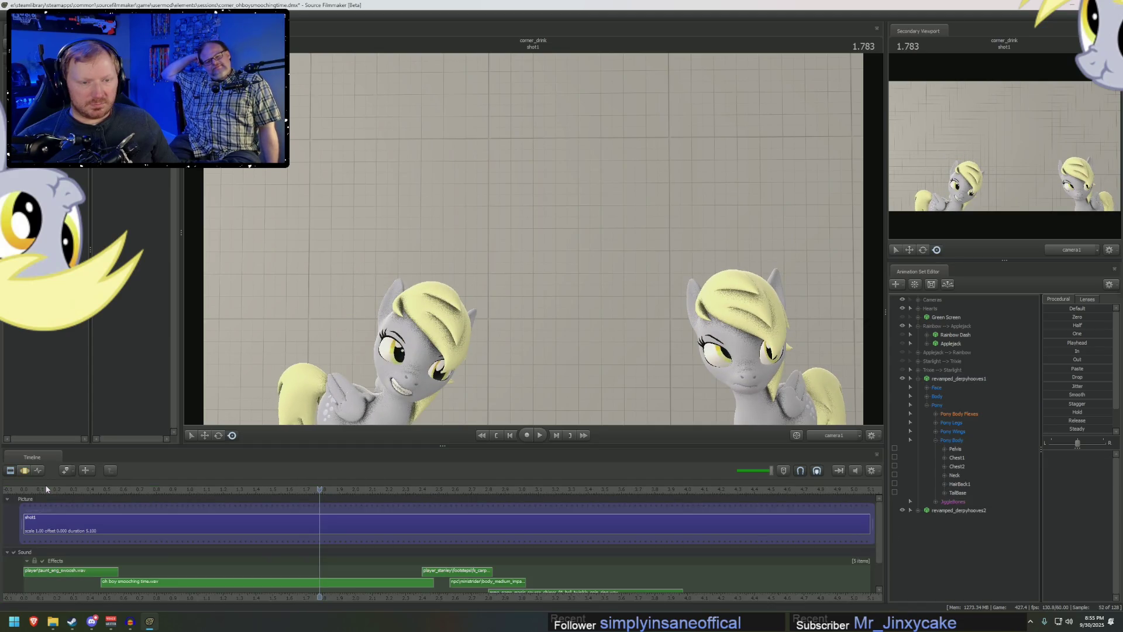
{"action": "key", "text": "F3"}
{"action": "key", "text": "F2"}
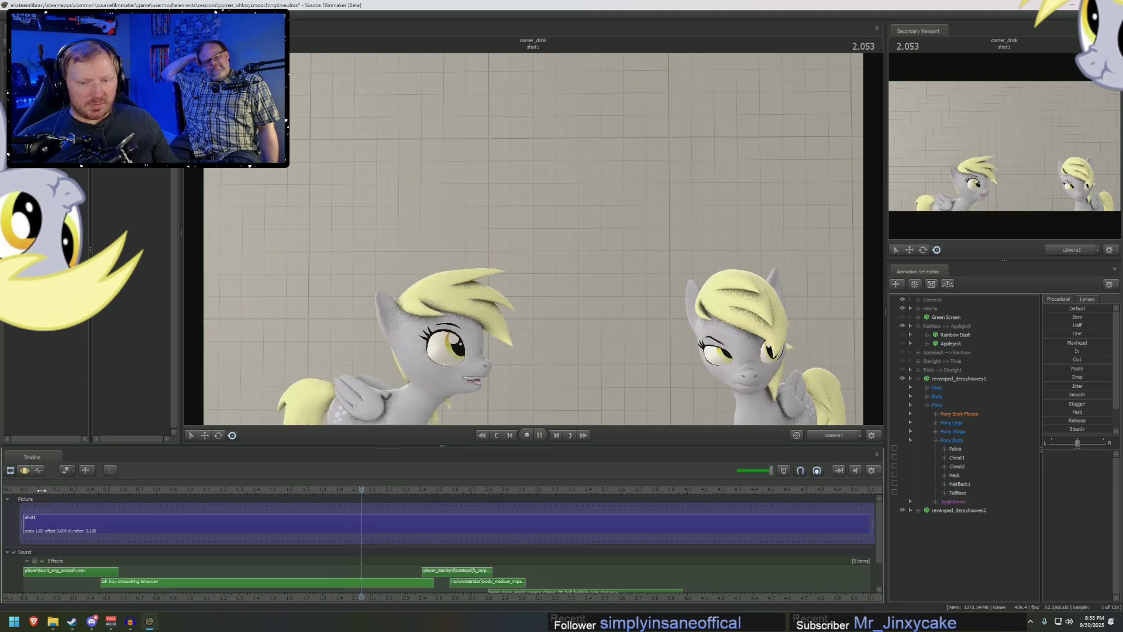
{"action": "left_click", "coordinate": [41, 490]}
{"action": "key", "text": "space"}
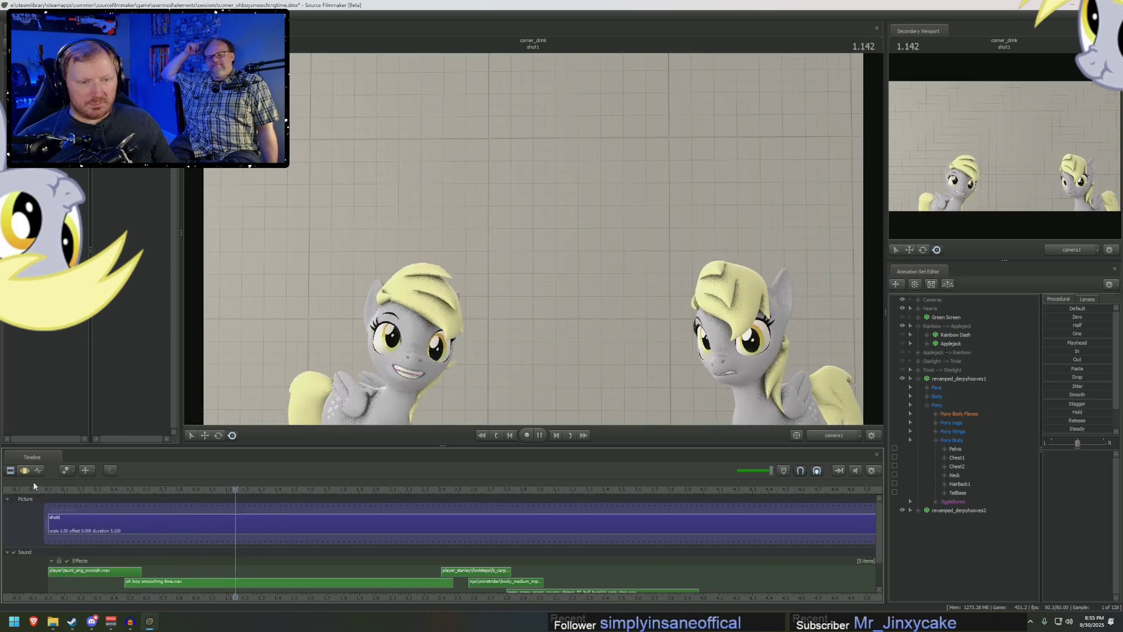
{"action": "key", "text": "space"}
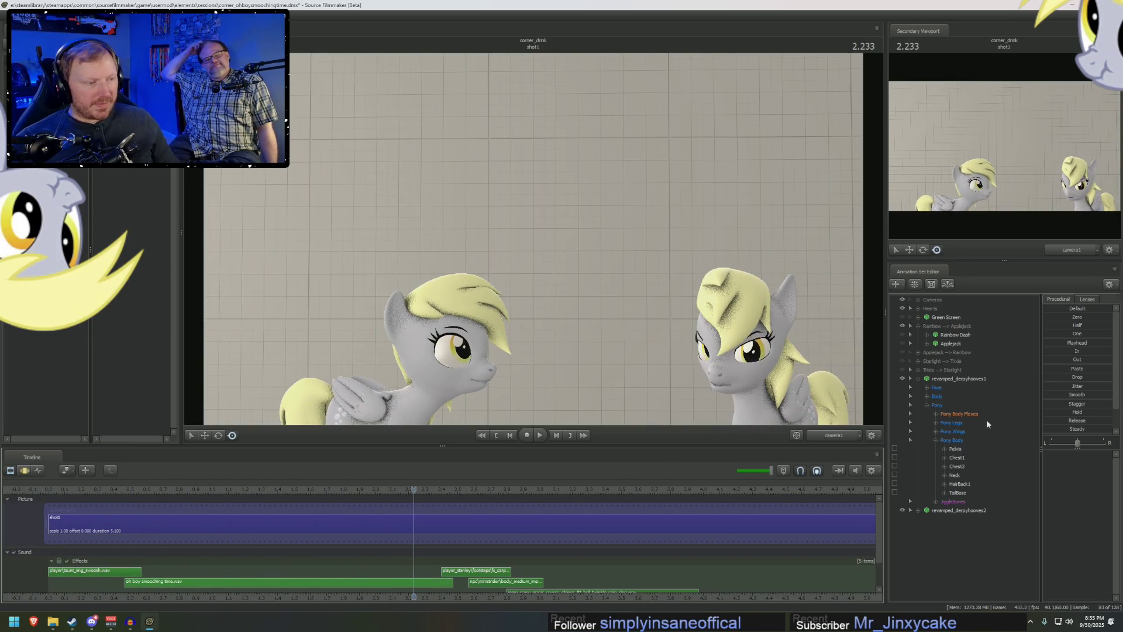
- Expand both Derpy models' jiggle bones and play through to the end of the shot
{"action": "left_click", "coordinate": [937, 501]}
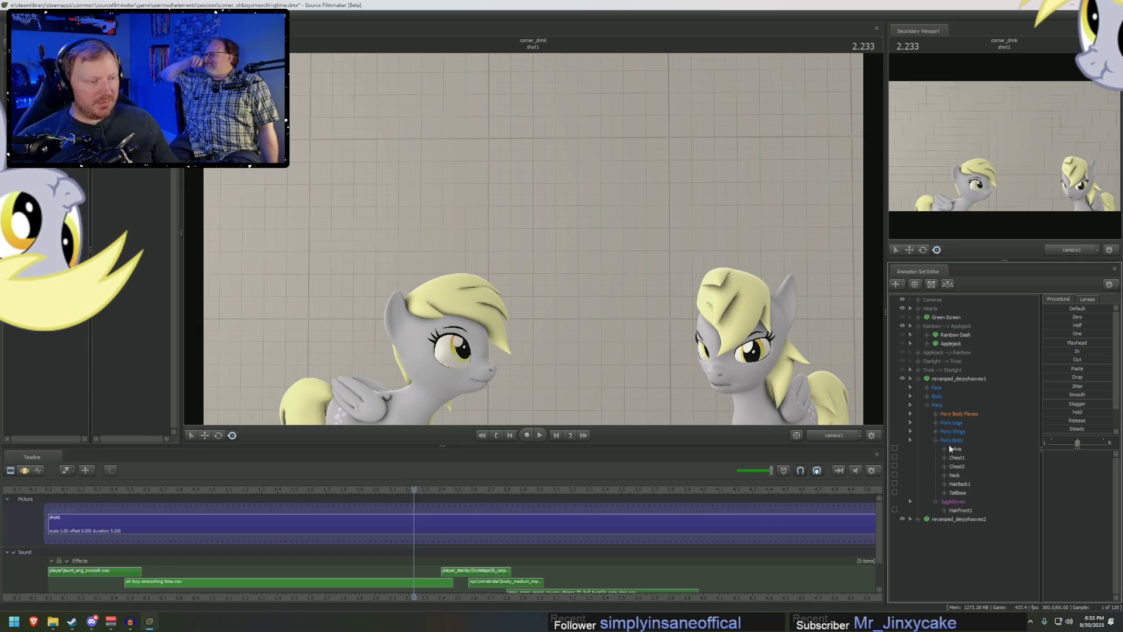
{"action": "key", "text": "space"}
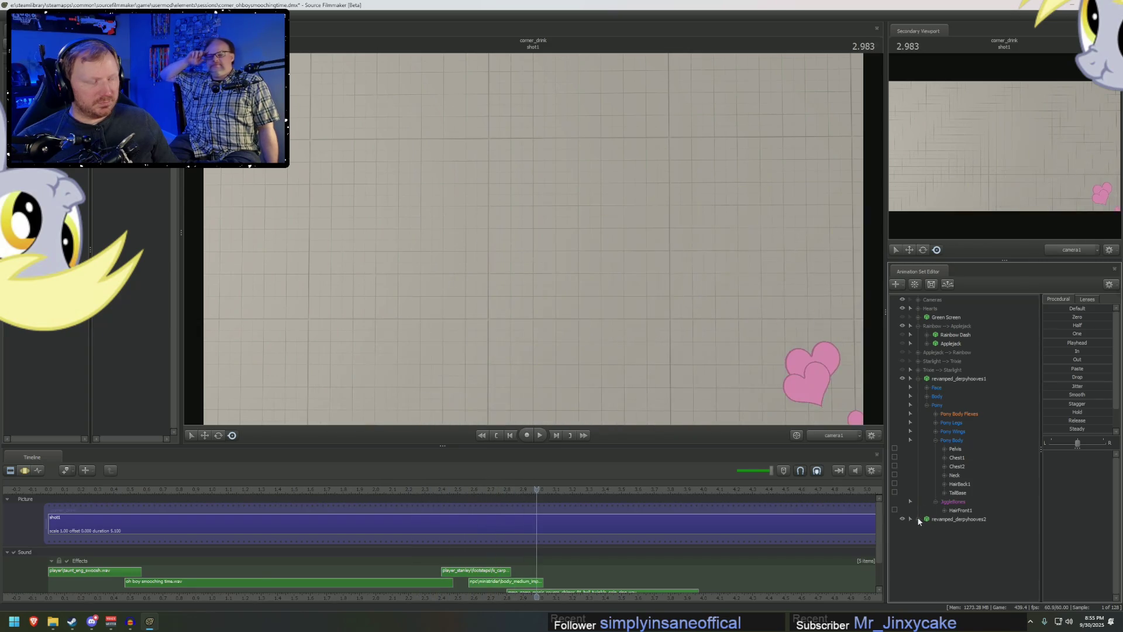
{"action": "left_click", "coordinate": [919, 518]}
{"action": "left_click", "coordinate": [936, 589]}
{"action": "scroll", "coordinate": [959, 593], "scroll_direction": "down", "scroll_amount": 1}
{"action": "scroll", "coordinate": [956, 514], "scroll_direction": "up", "scroll_amount": 1}
{"action": "left_click", "coordinate": [959, 510]}
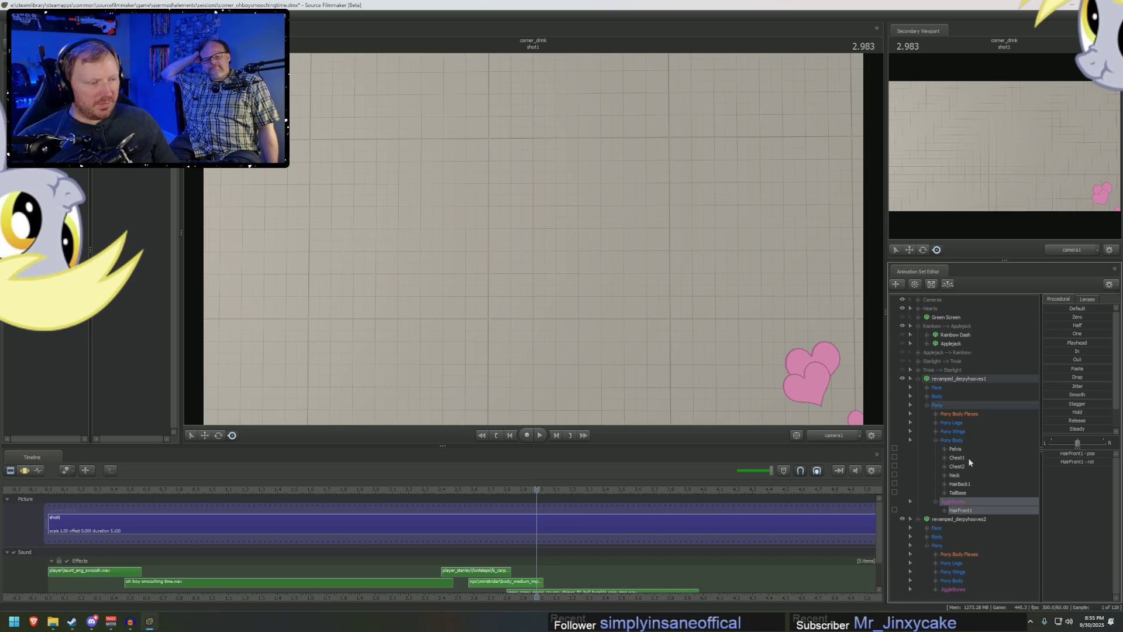
- Bake procedural bones on both revamped_derpyhooves models via Utilities
{"action": "right_click", "coordinate": [952, 380]}
{"action": "mouse_move", "coordinate": [970, 466]}
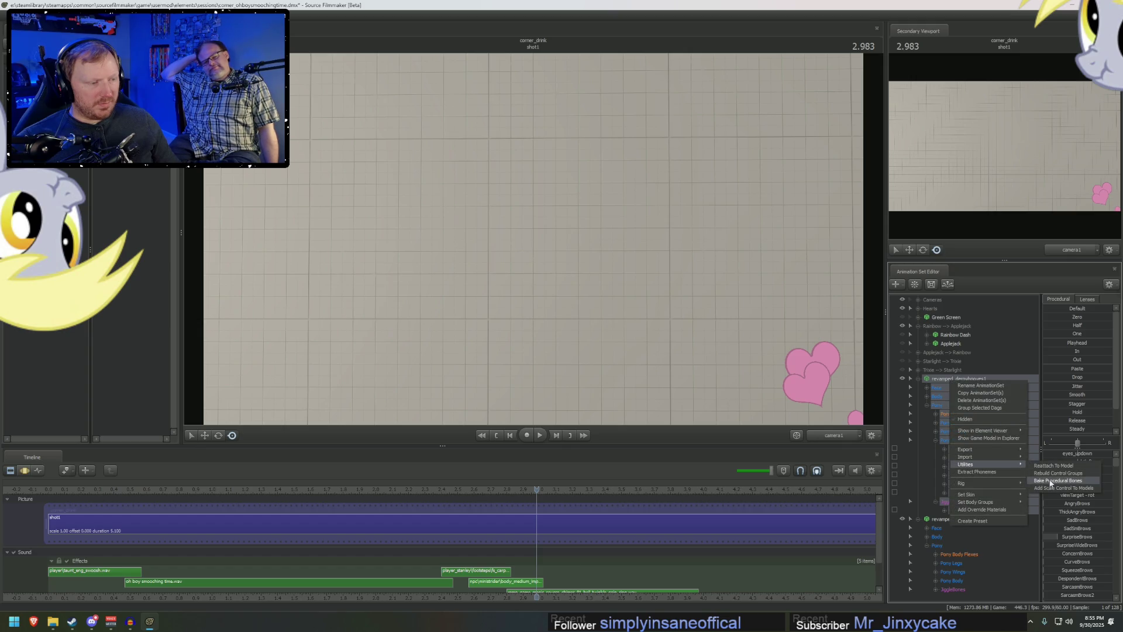
{"action": "left_click", "coordinate": [1050, 481]}
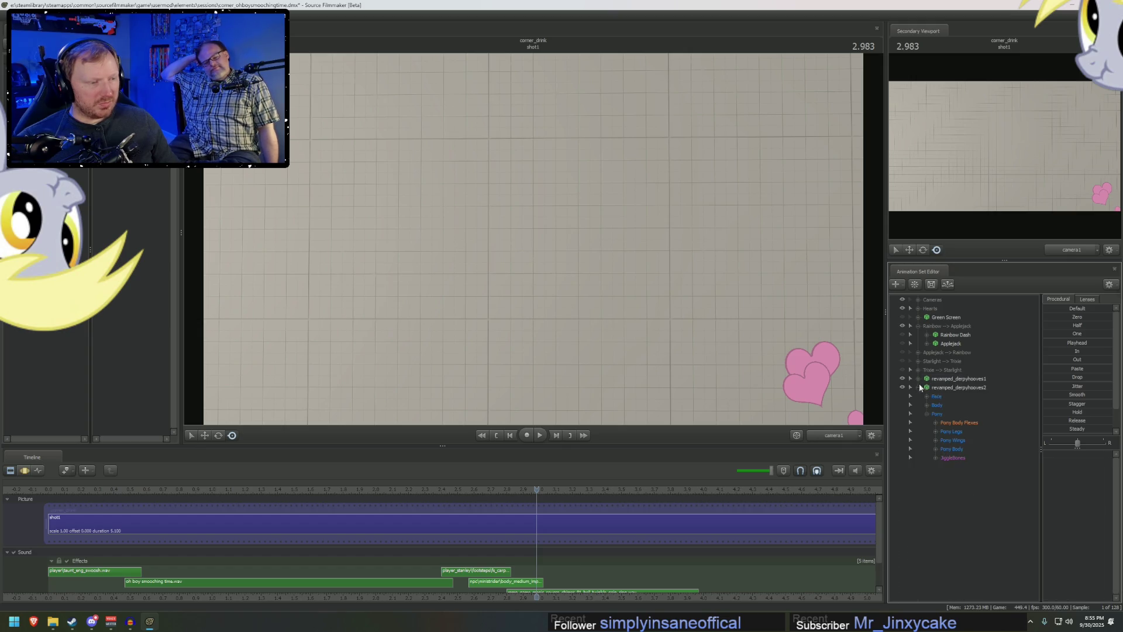
{"action": "right_click", "coordinate": [943, 388]}
{"action": "mouse_move", "coordinate": [971, 472]}
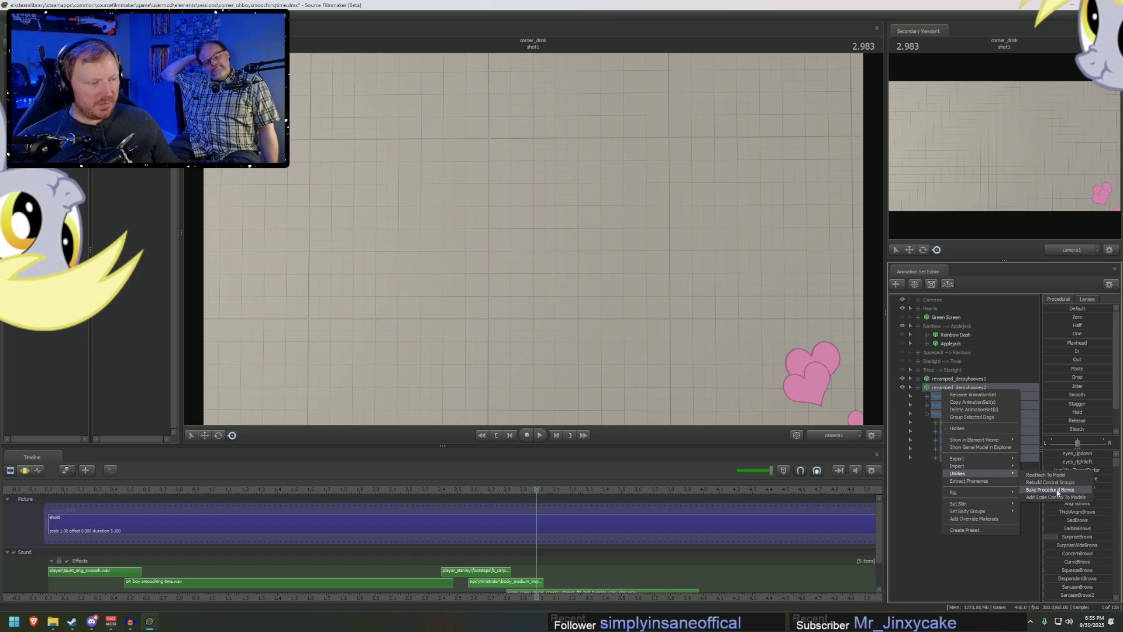
{"action": "left_click", "coordinate": [1036, 489]}
- Expand the Pony Body bone list and select jiggle_tail1
{"action": "left_click", "coordinate": [935, 449]}
{"action": "scroll", "coordinate": [958, 465], "scroll_direction": "down", "scroll_amount": 6}
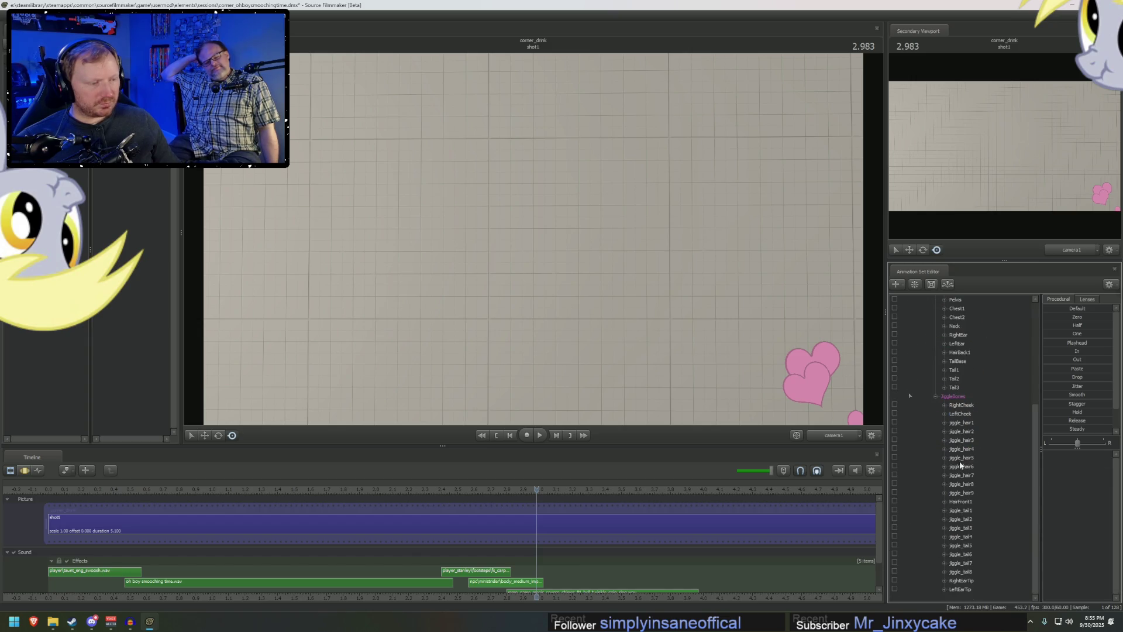
{"action": "left_click", "coordinate": [967, 510]}
- Select the second Derpy's tail bones TailBase–Tail3 and both ear bones in the motion view
{"action": "left_click", "coordinate": [973, 572], "text": "shift"}
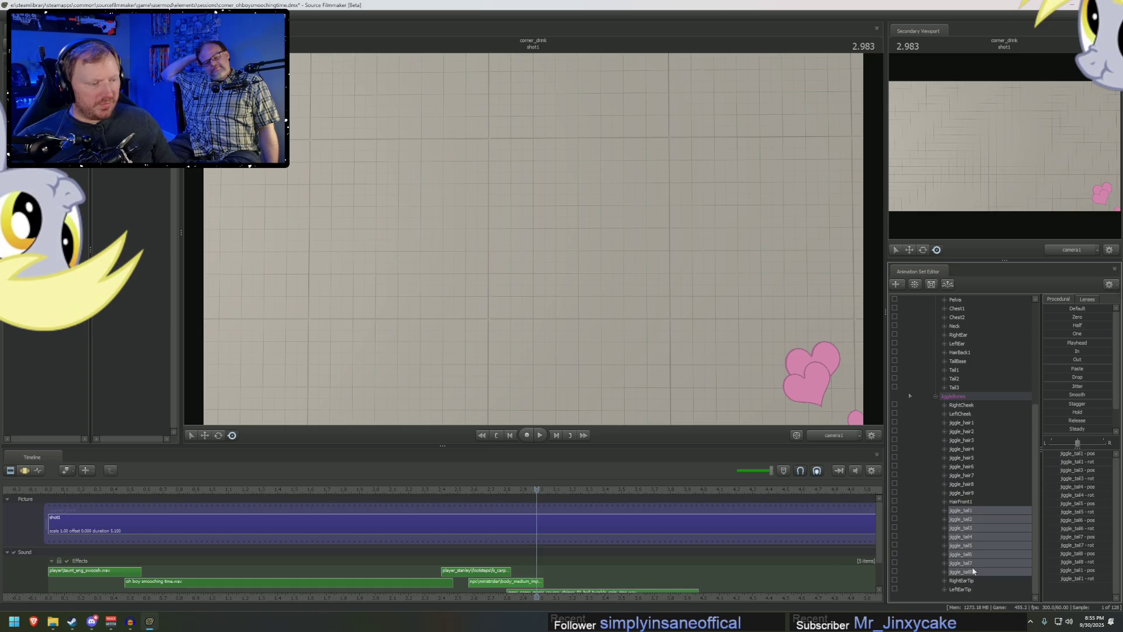
{"action": "scroll", "coordinate": [953, 457], "scroll_direction": "up", "scroll_amount": 3}
{"action": "left_click_drag", "start_coordinate": [957, 468], "coordinate": [958, 440]}
{"action": "key", "text": "ctrl+3"}
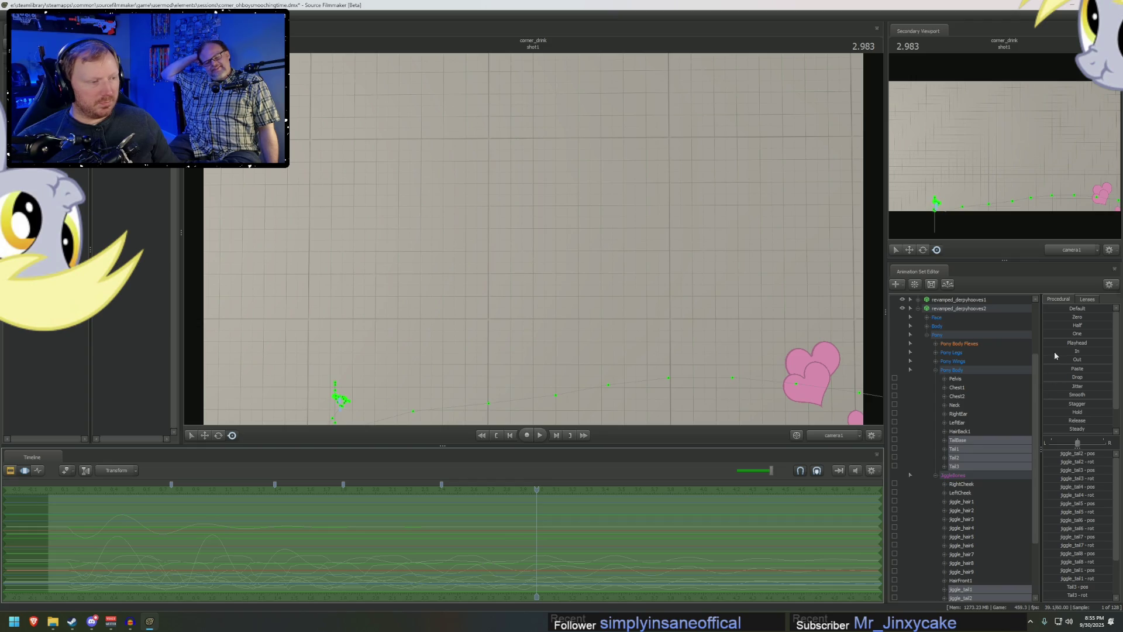
{"action": "left_click_drag", "start_coordinate": [958, 413], "coordinate": [960, 421]}
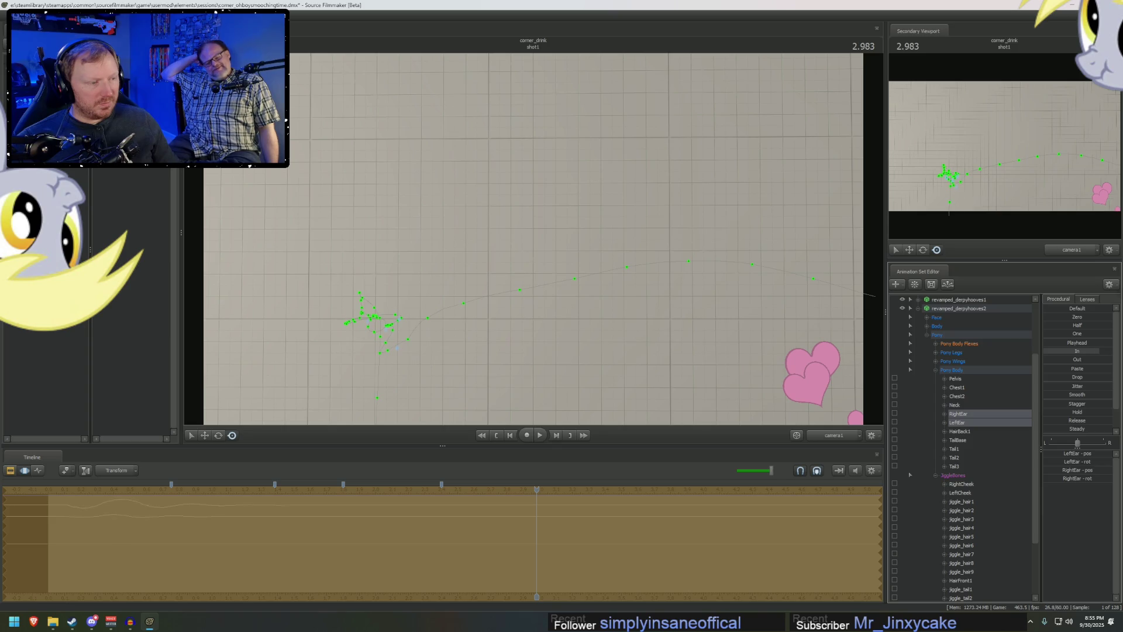
{"action": "scroll", "coordinate": [971, 345], "scroll_direction": "up", "scroll_amount": 2}
- Apply the In procedural preset to the first Derpy's jiggle_tail1–8 bones and both ear bones
{"action": "left_click", "coordinate": [918, 361]}
{"action": "left_click", "coordinate": [918, 379]}
{"action": "left_click", "coordinate": [926, 405]}
{"action": "left_click", "coordinate": [935, 449]}
{"action": "scroll", "coordinate": [965, 456], "scroll_direction": "down", "scroll_amount": 5}
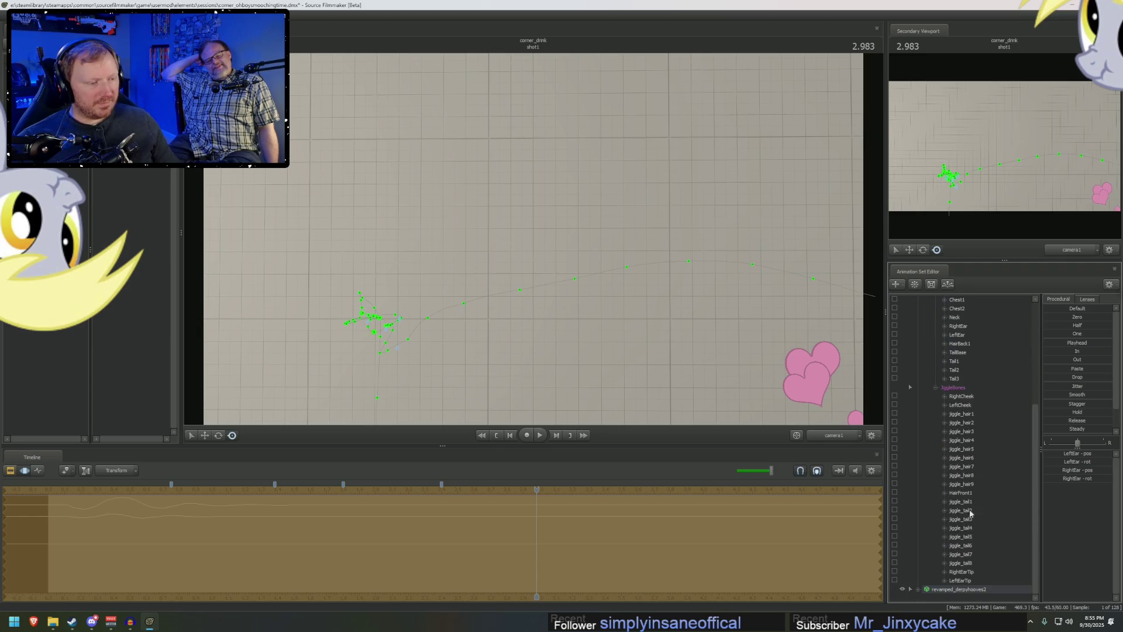
{"action": "left_click", "coordinate": [968, 561]}
{"action": "left_click", "coordinate": [968, 501], "text": "shift"}
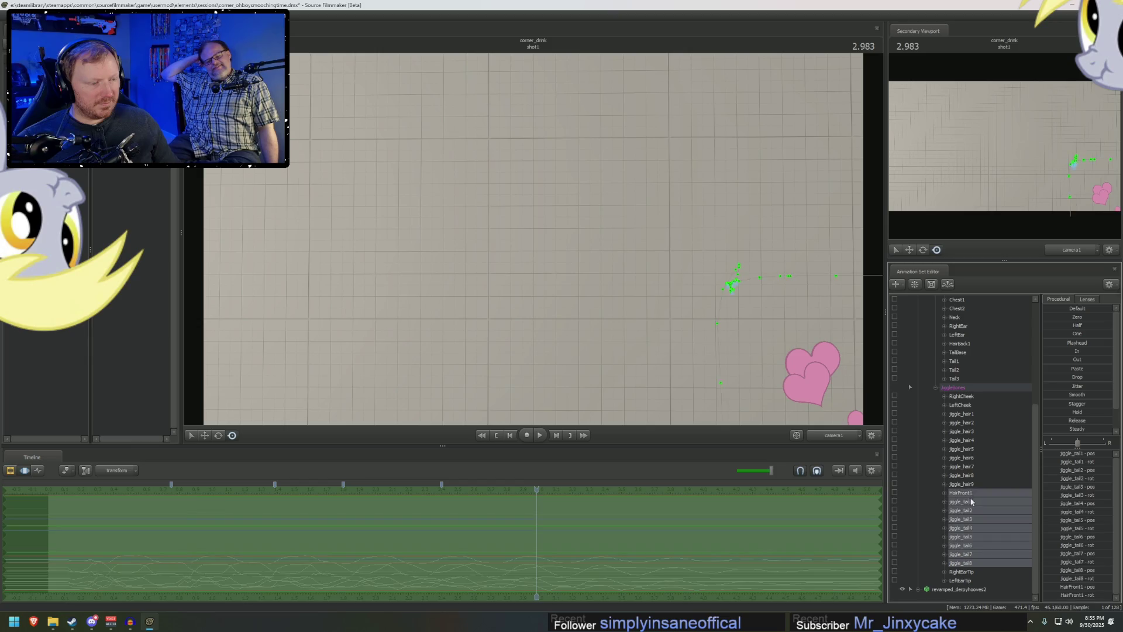
{"action": "left_click", "coordinate": [1078, 352]}
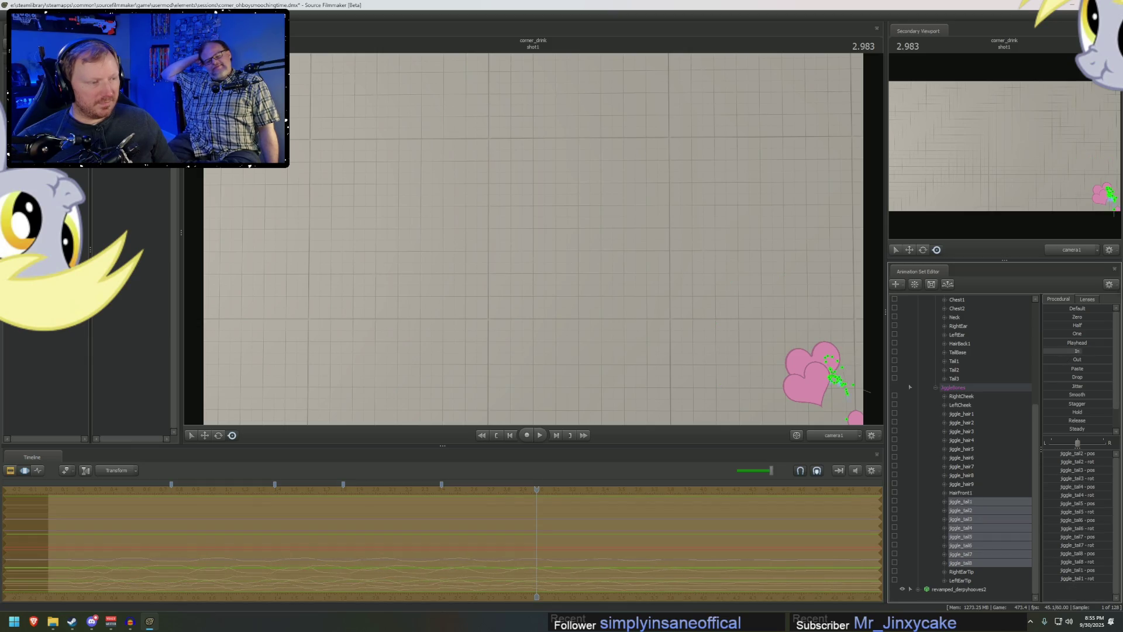
{"action": "left_click_drag", "start_coordinate": [958, 335], "coordinate": [960, 329]}
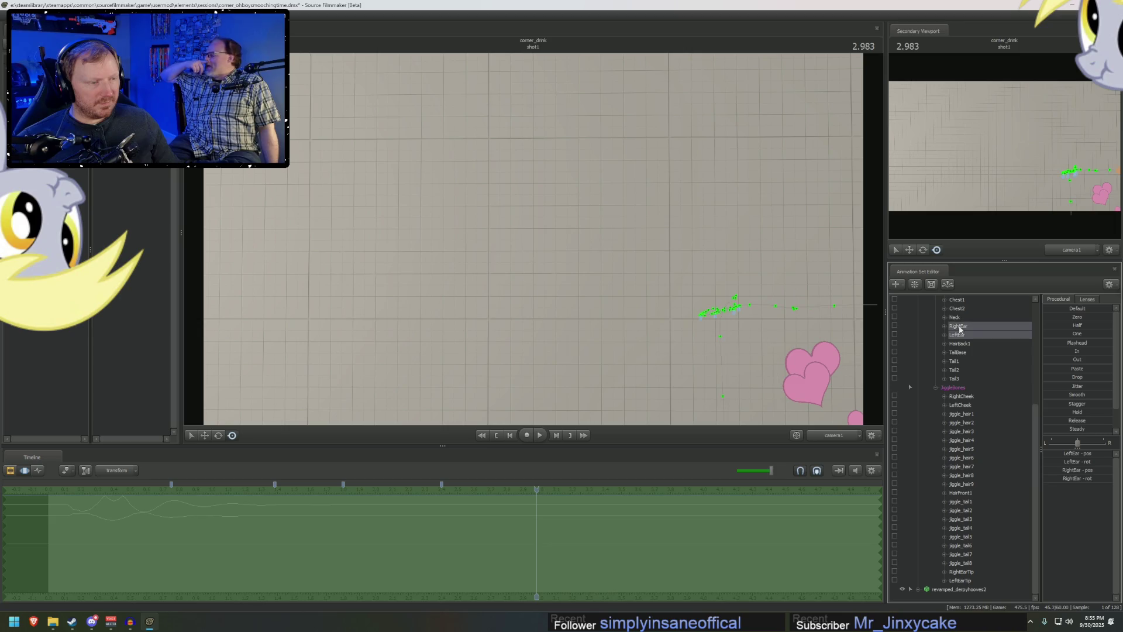
{"action": "left_click", "coordinate": [1078, 352]}
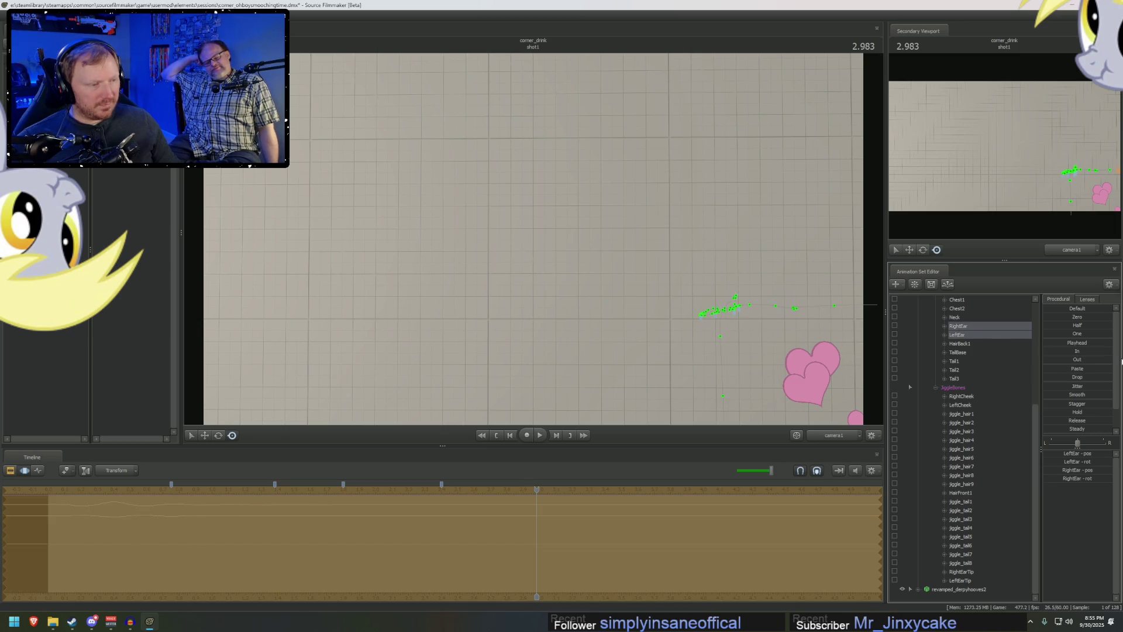
- Play the shot from near the start in the Clip Editor
{"action": "left_click", "coordinate": [10, 470]}
{"action": "left_click", "coordinate": [66, 488]}
{"action": "key", "text": "space"}
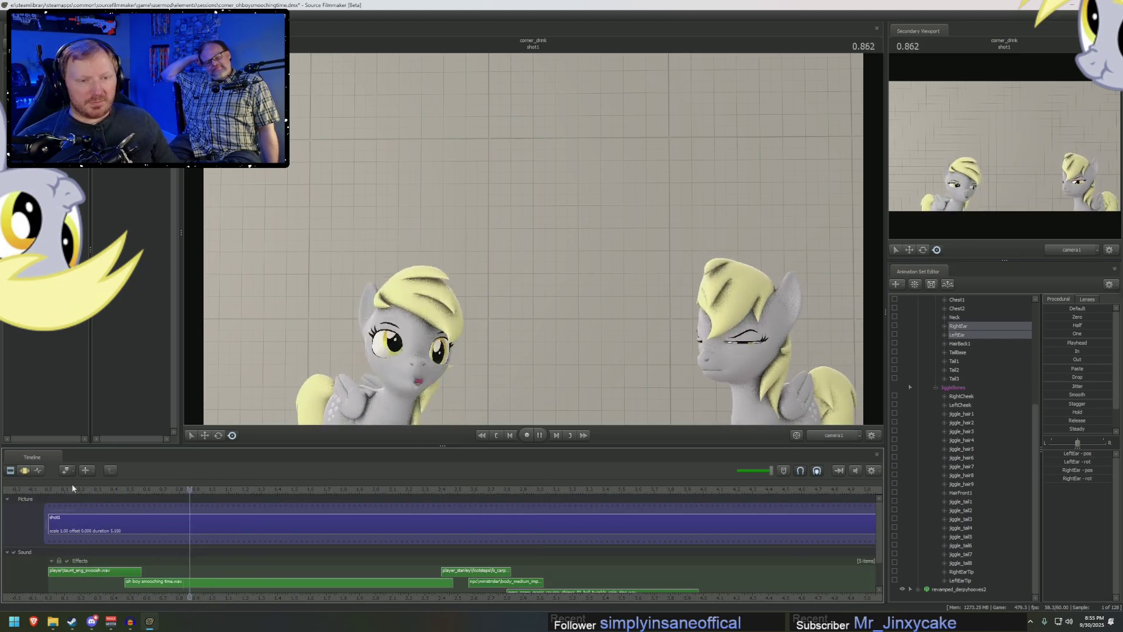
- Replay the shot, then select the left pony's jiggle_hair bones in the Motion Editor
{"action": "left_click", "coordinate": [53, 492]}
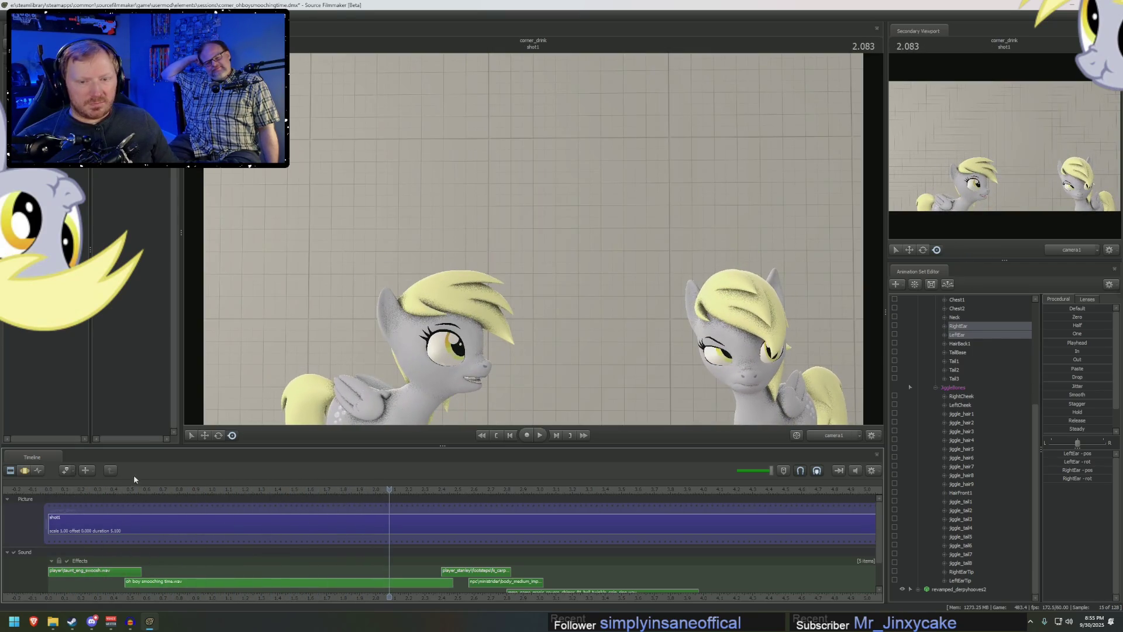
{"action": "left_click", "coordinate": [50, 489]}
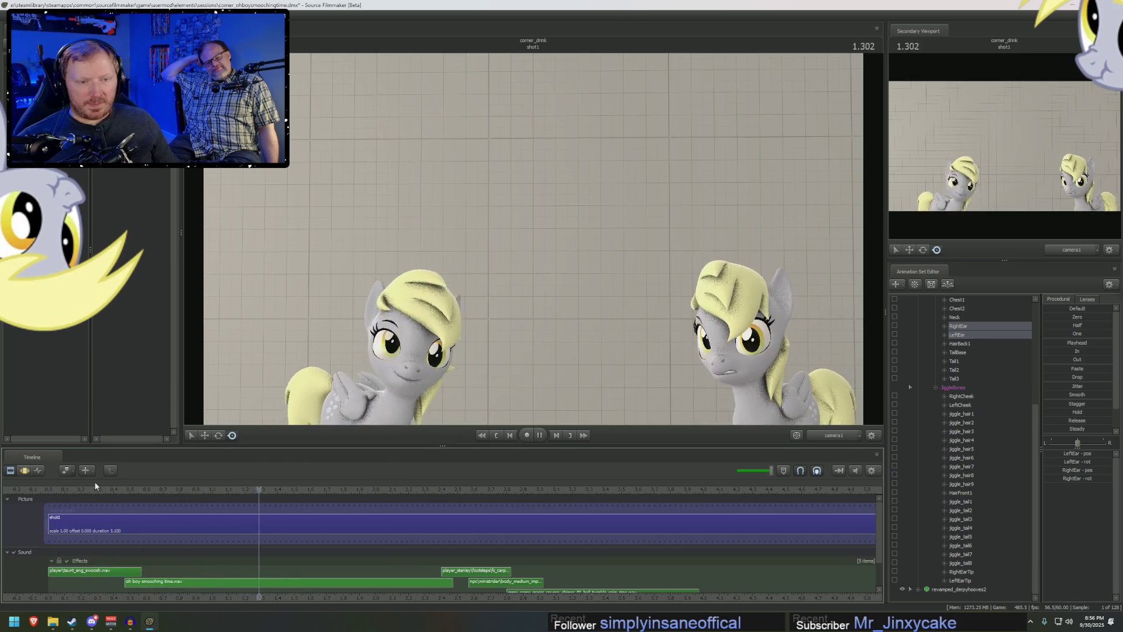
{"action": "key", "text": "space"}
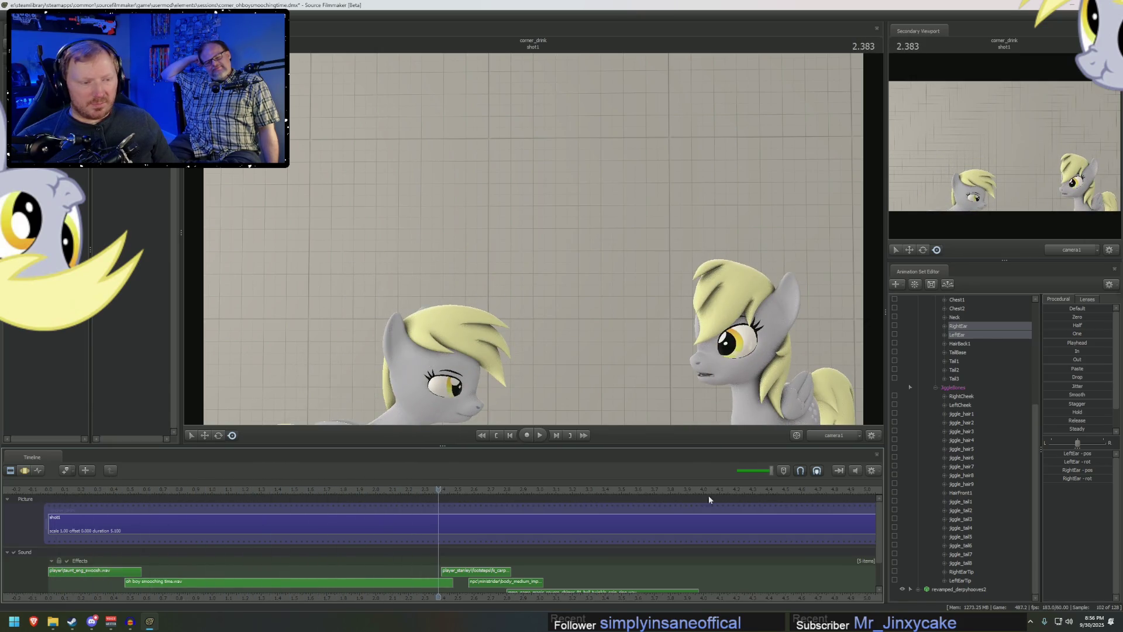
{"action": "key", "text": "ctrl+2"}
{"action": "left_click", "coordinate": [468, 323]}
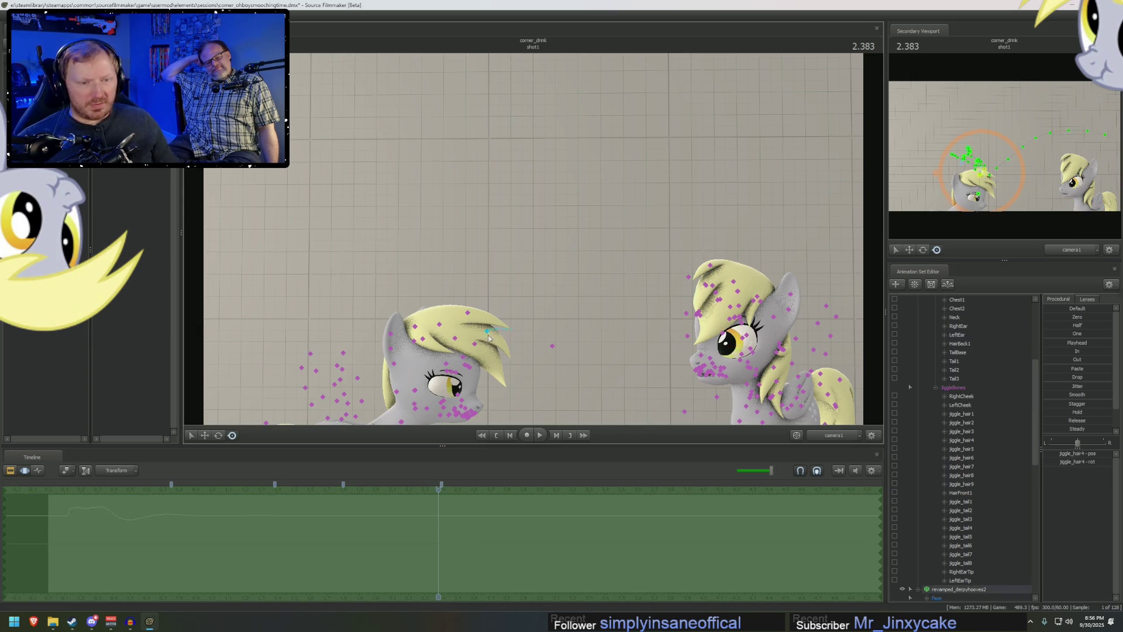
{"action": "left_click", "coordinate": [498, 343]}
- Rotate the left pony's hair bone at about 1.7 s and play it back
{"action": "mouse_move", "coordinate": [261, 546]}
{"action": "left_mouse_down"}
{"action": "mouse_move", "coordinate": [354, 546]}
{"action": "mouse_move", "coordinate": [93, 534]}
{"action": "mouse_move", "coordinate": [375, 533]}
{"action": "mouse_move", "coordinate": [306, 533]}
{"action": "mouse_move", "coordinate": [346, 532]}
{"action": "left_mouse_up"}
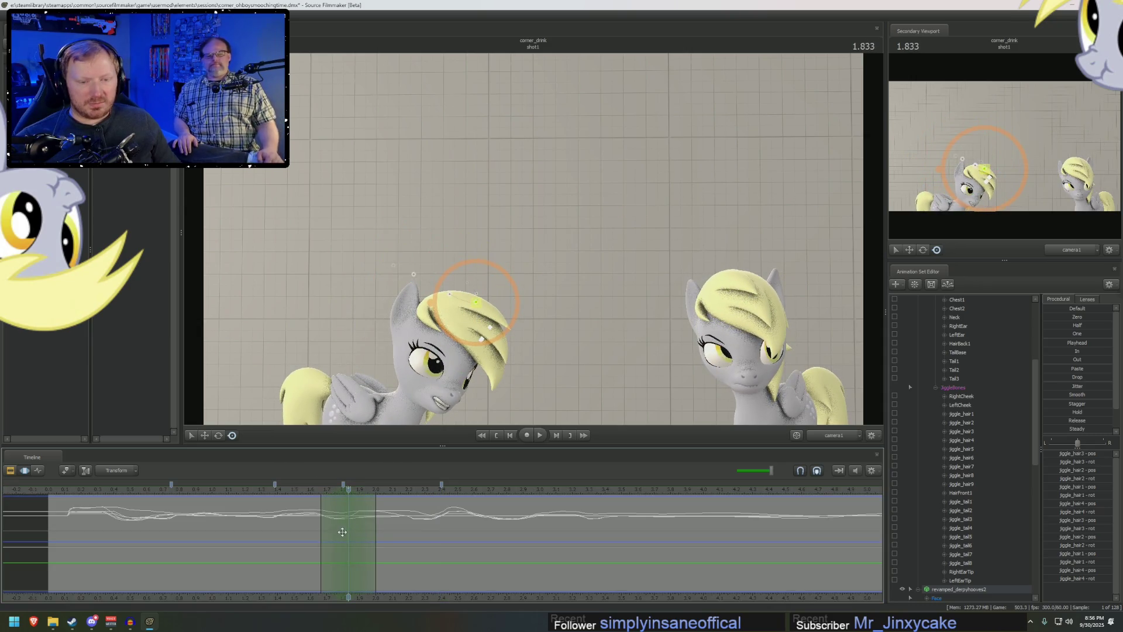
{"action": "key", "text": "e"}
{"action": "left_click_drag", "start_coordinate": [476, 319], "coordinate": [454, 328]}
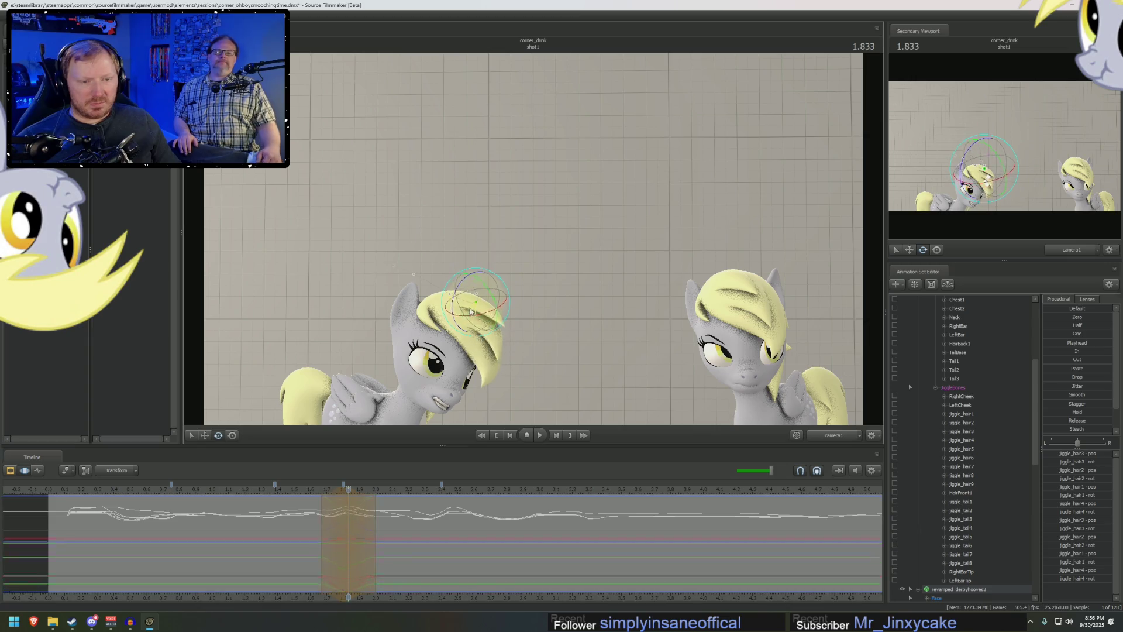
{"action": "key", "text": "space"}
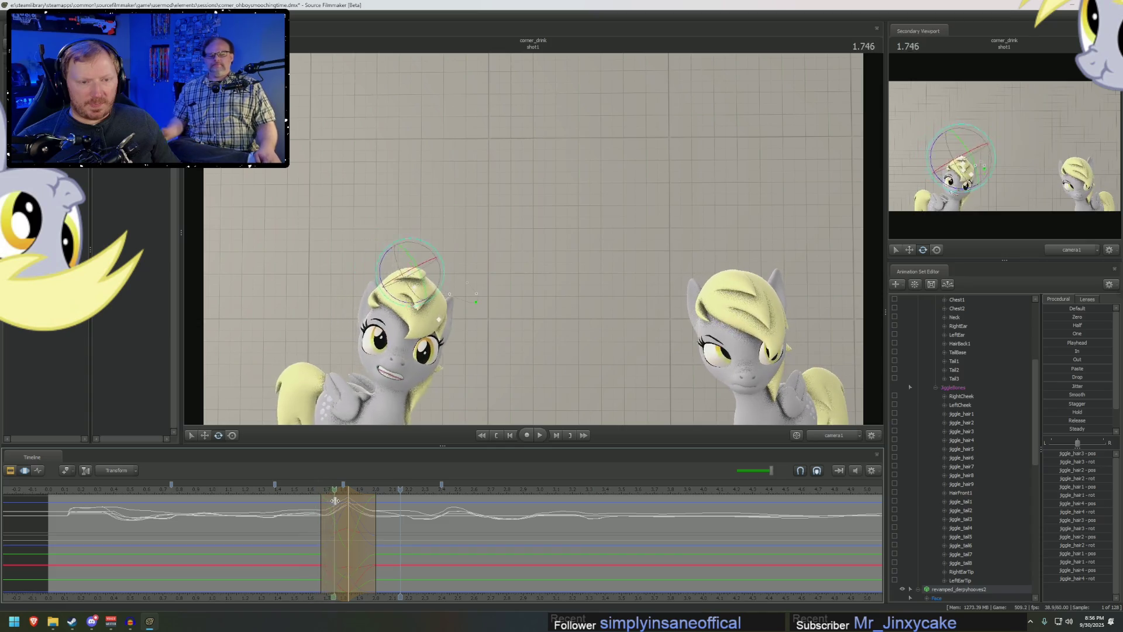
- Key forelock rotations at 1.833 s and 2.0 s, then replay the hair swing
{"action": "left_click", "coordinate": [357, 501]}
{"action": "left_click", "coordinate": [347, 497]}
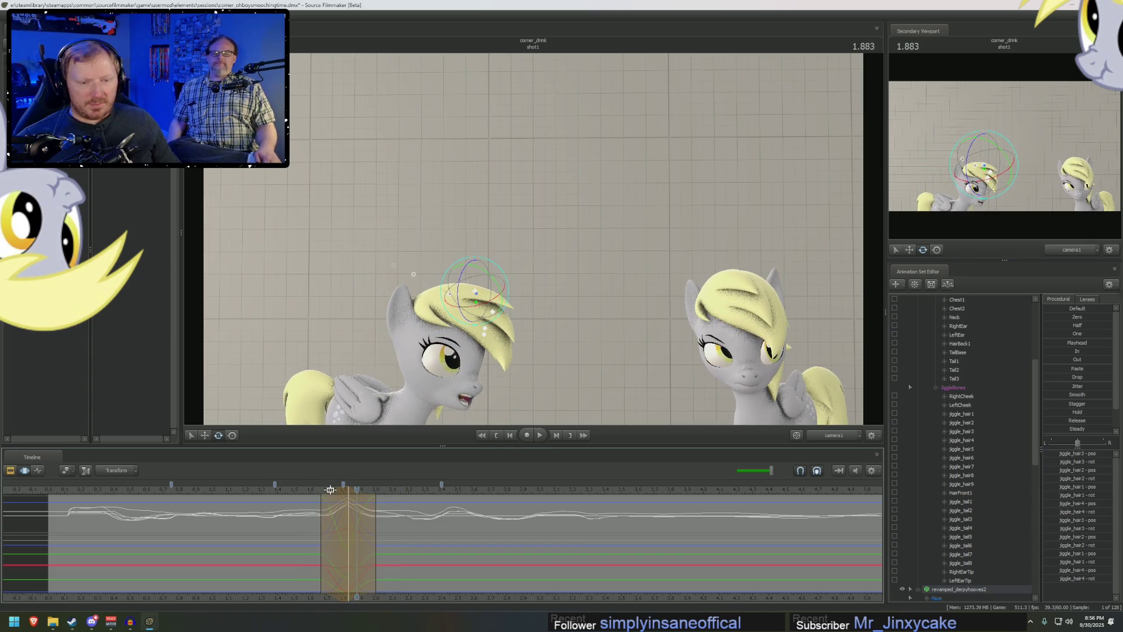
{"action": "left_click_drag", "start_coordinate": [347, 498], "coordinate": [348, 494]}
{"action": "left_click_drag", "start_coordinate": [469, 340], "coordinate": [468, 321]}
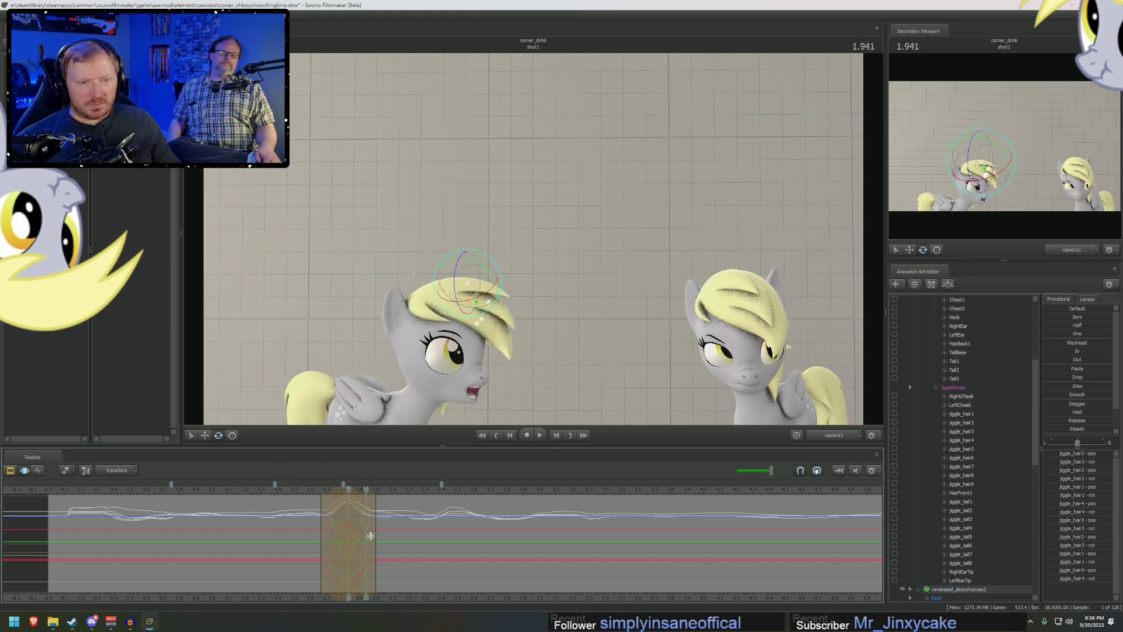
{"action": "left_click", "coordinate": [375, 513]}
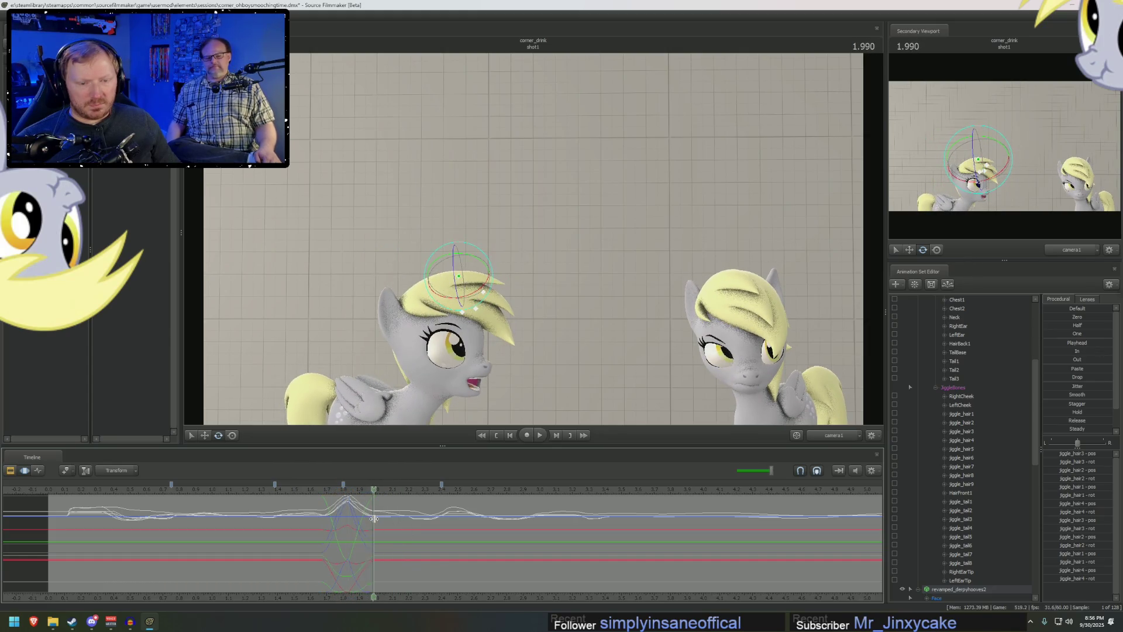
{"action": "left_click_drag", "start_coordinate": [468, 287], "coordinate": [411, 396]}
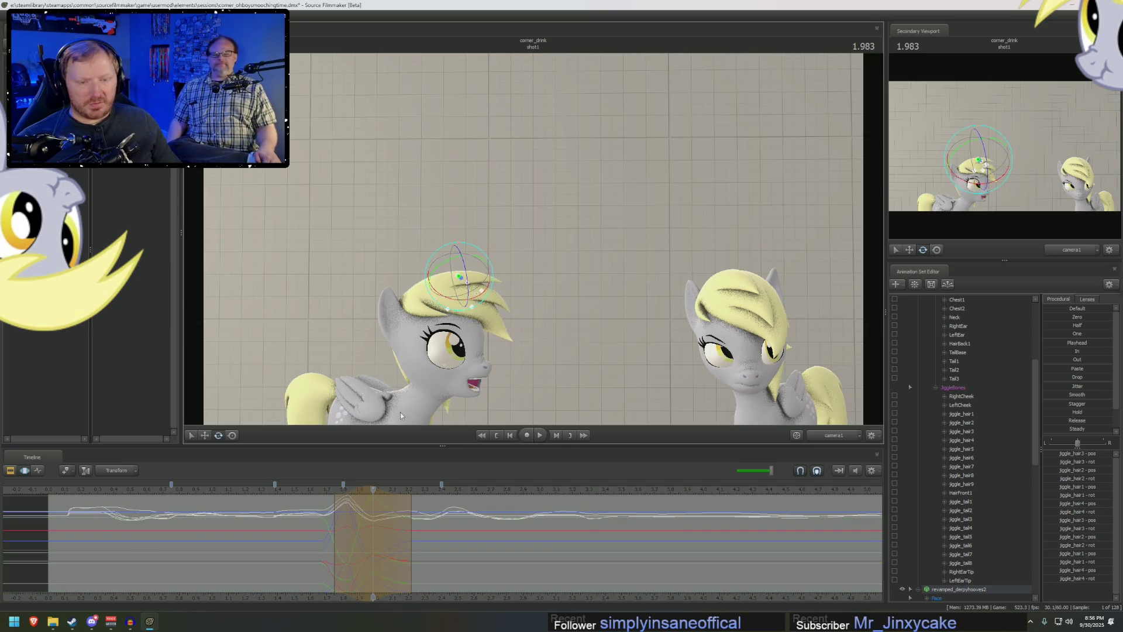
{"action": "key", "text": "space"}
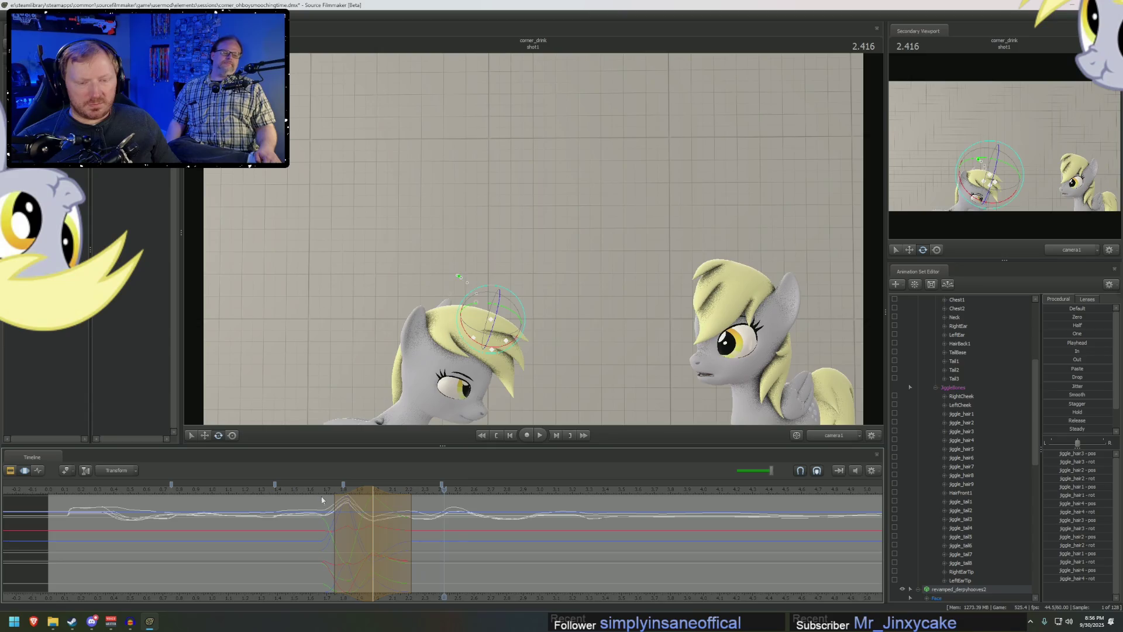
{"action": "scroll", "coordinate": [971, 573], "scroll_direction": "up", "scroll_amount": 3}
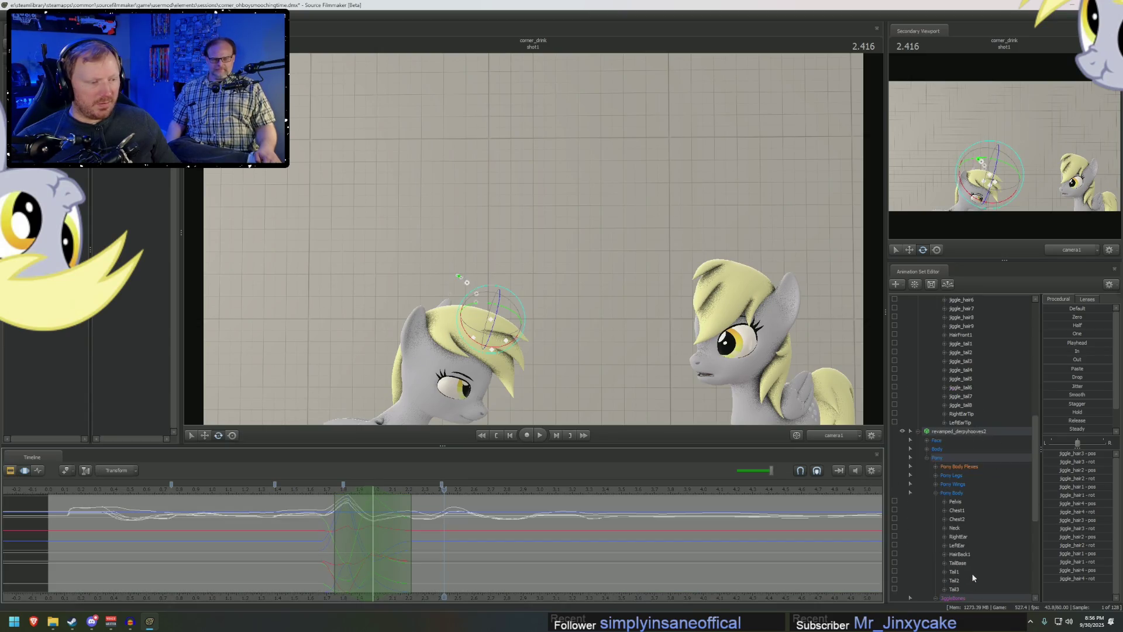
- Apply the Stagger preset to jiggle_hair2–5 over a time selection near 1.9 s and play back
{"action": "scroll", "coordinate": [971, 573], "scroll_direction": "down", "scroll_amount": 2}
{"action": "left_click", "coordinate": [962, 448]}
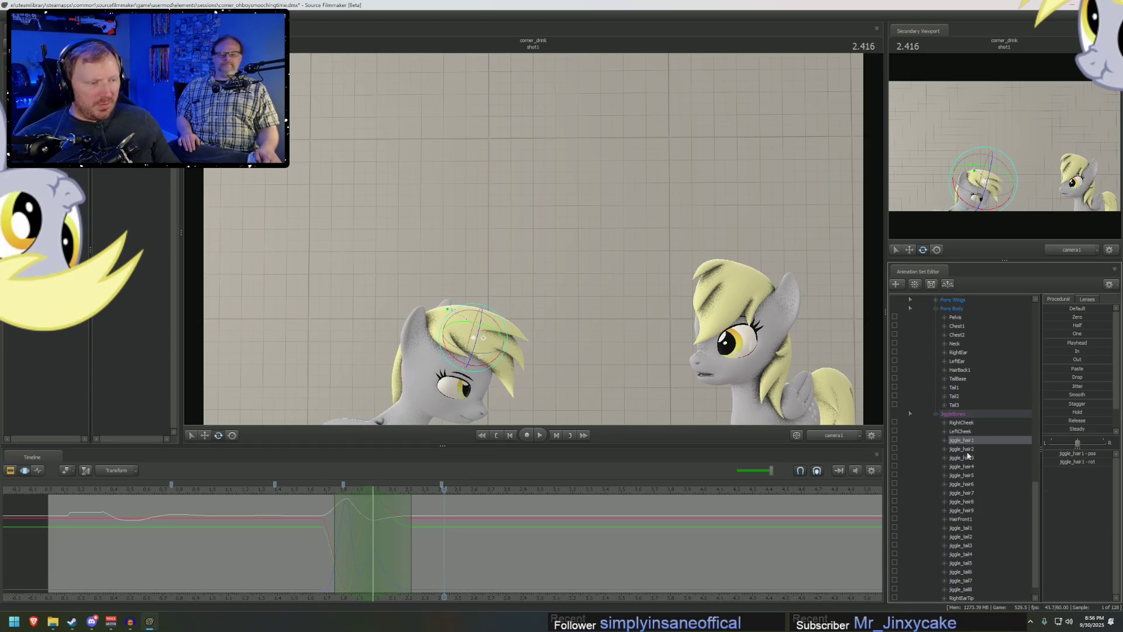
{"action": "left_click", "coordinate": [365, 546]}
{"action": "left_click_drag", "start_coordinate": [365, 546], "coordinate": [371, 546]}
{"action": "left_click", "coordinate": [974, 458], "text": "ctrl"}
{"action": "left_click", "coordinate": [974, 467], "text": "ctrl"}
{"action": "left_click", "coordinate": [977, 475], "text": "ctrl"}
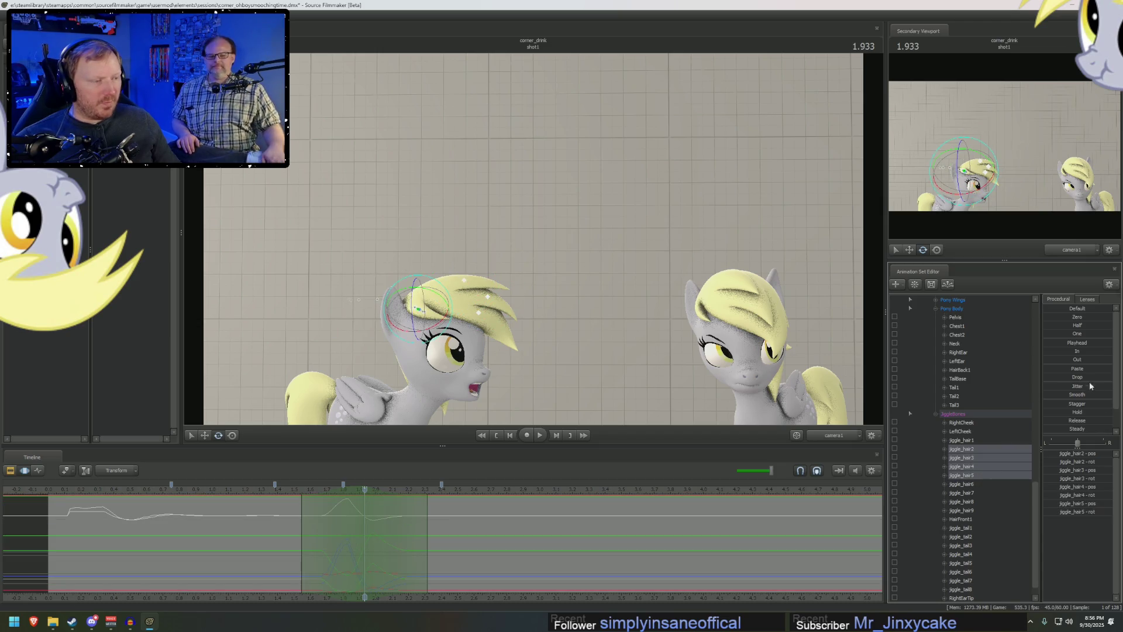
{"action": "left_click", "coordinate": [1064, 405]}
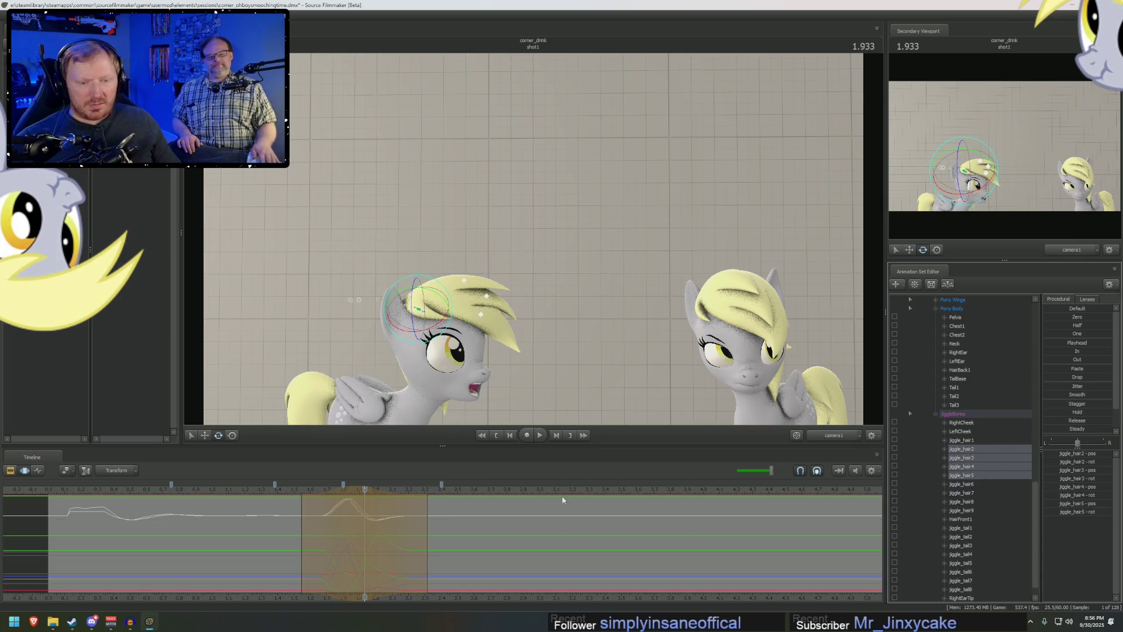
{"action": "key", "text": "space"}
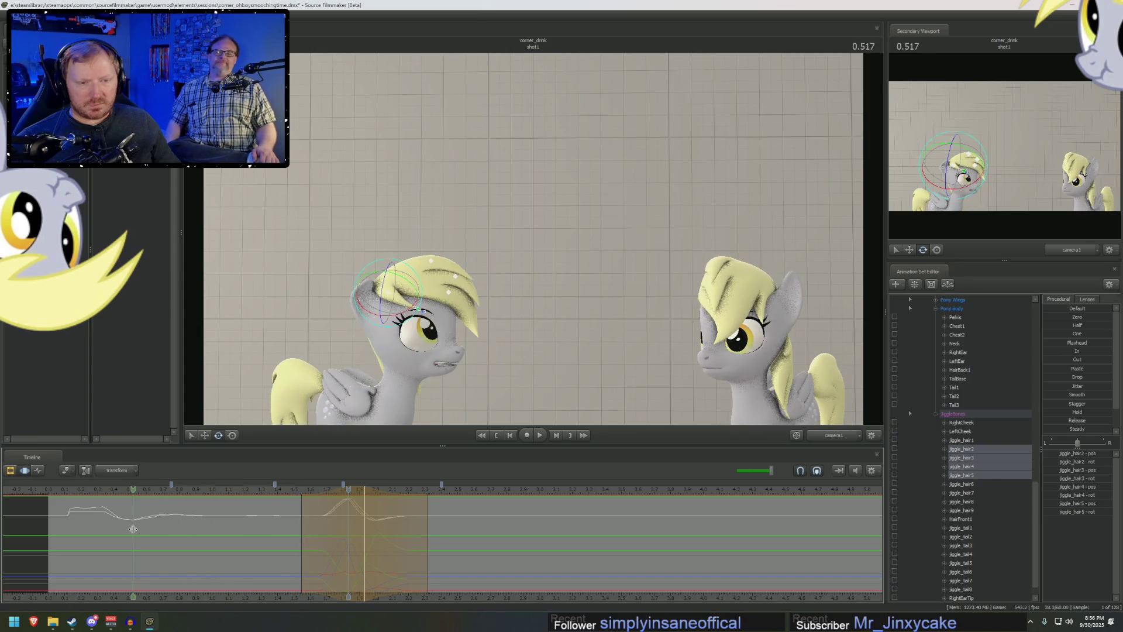
- Rotate the left pony's hair bones upward at about 0.87 s
{"action": "left_click", "coordinate": [148, 530]}
{"action": "left_click_drag", "start_coordinate": [148, 530], "coordinate": [207, 529]}
{"action": "mouse_move", "coordinate": [397, 319]}
{"action": "left_mouse_down"}
{"action": "mouse_move", "coordinate": [408, 298]}
{"action": "mouse_move", "coordinate": [443, 293]}
{"action": "left_mouse_up"}
{"action": "left_click", "coordinate": [384, 303]}
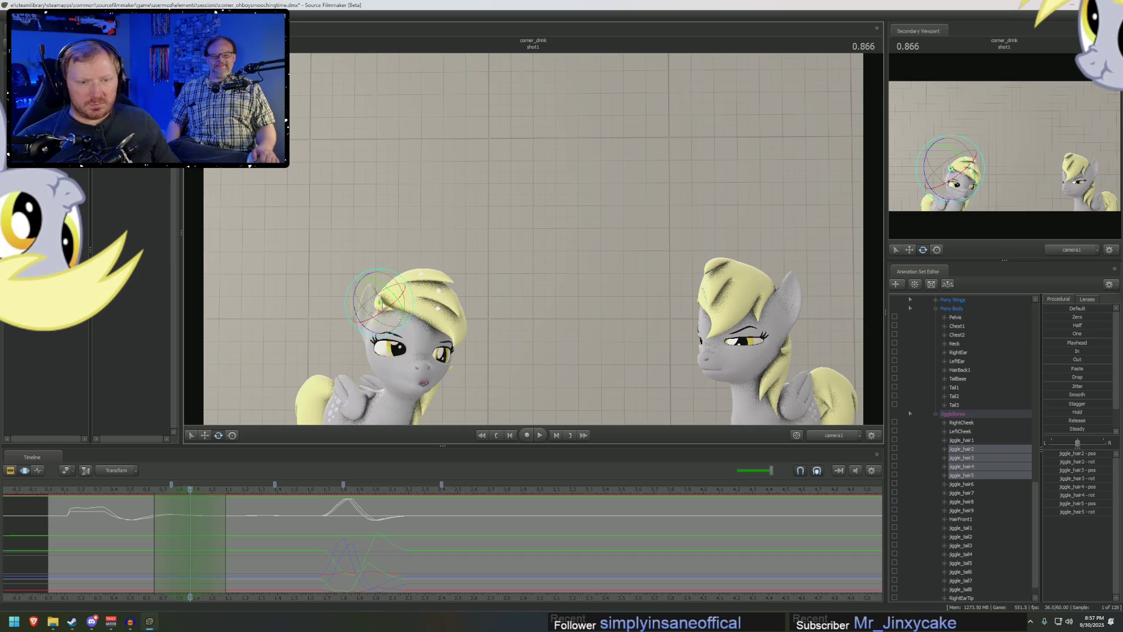
- Undo the puffed hair and rotate only jiggle_hair2–4 over the time selection near 0.9 s
{"action": "key", "text": "ctrl+z"}
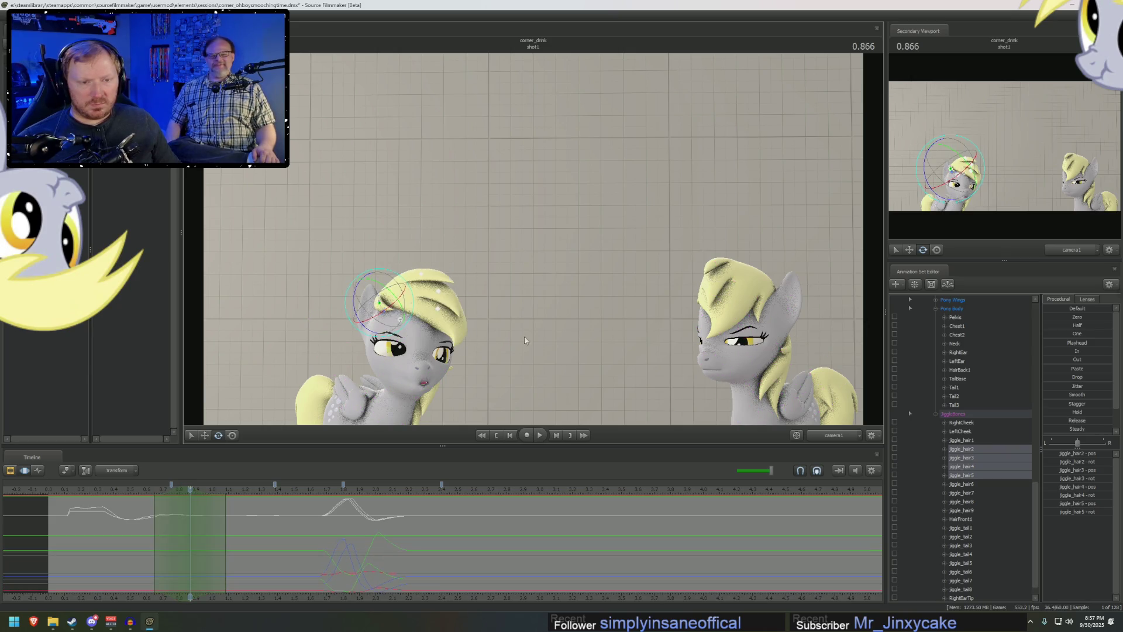
{"action": "left_click", "coordinate": [974, 449], "text": "ctrl"}
{"action": "mouse_move", "coordinate": [389, 301]}
{"action": "left_mouse_down"}
{"action": "mouse_move", "coordinate": [447, 305]}
{"action": "mouse_move", "coordinate": [438, 309]}
{"action": "left_mouse_up"}
{"action": "key", "text": "ctrl+z"}
{"action": "key", "text": "ctrl+z"}
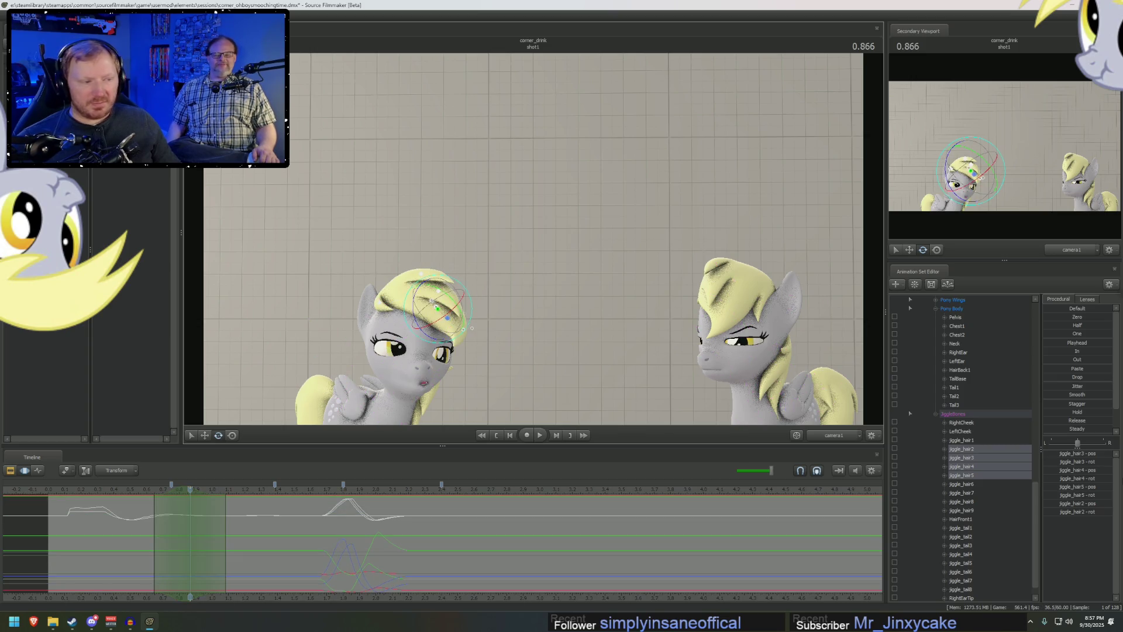
{"action": "left_click", "coordinate": [971, 475], "text": "ctrl"}
{"action": "left_click_drag", "start_coordinate": [422, 314], "coordinate": [431, 309]}
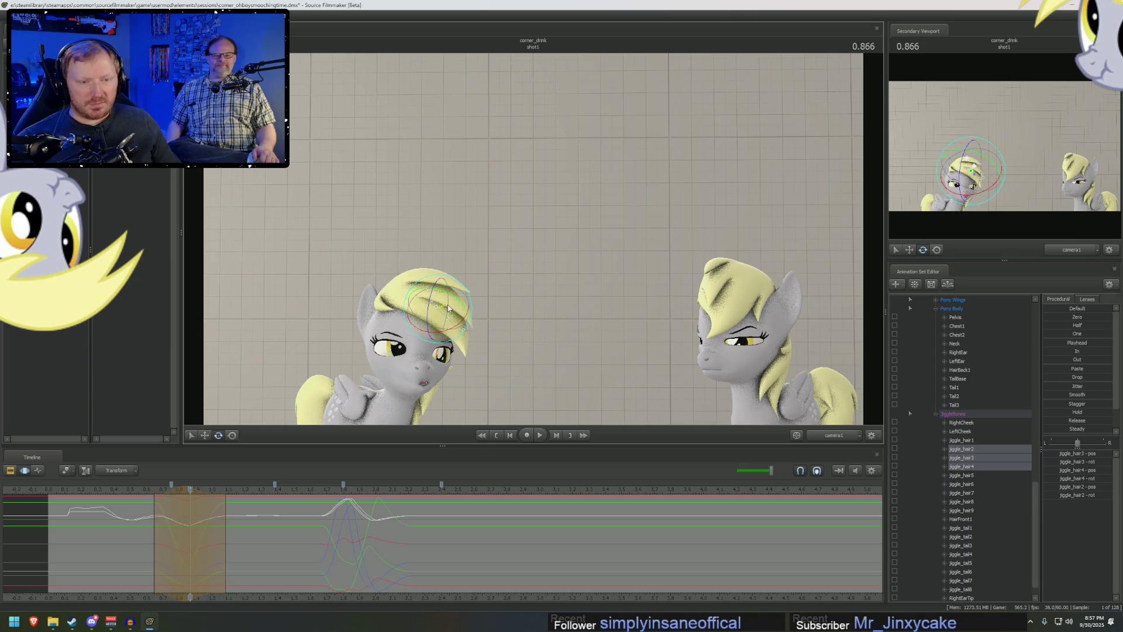
{"action": "mouse_move", "coordinate": [233, 503]}
{"action": "left_mouse_down"}
{"action": "mouse_move", "coordinate": [176, 520]}
{"action": "mouse_move", "coordinate": [238, 527]}
{"action": "mouse_move", "coordinate": [133, 491]}
{"action": "mouse_move", "coordinate": [211, 511]}
{"action": "mouse_move", "coordinate": [180, 489]}
{"action": "left_mouse_up"}
{"action": "key", "text": "space"}
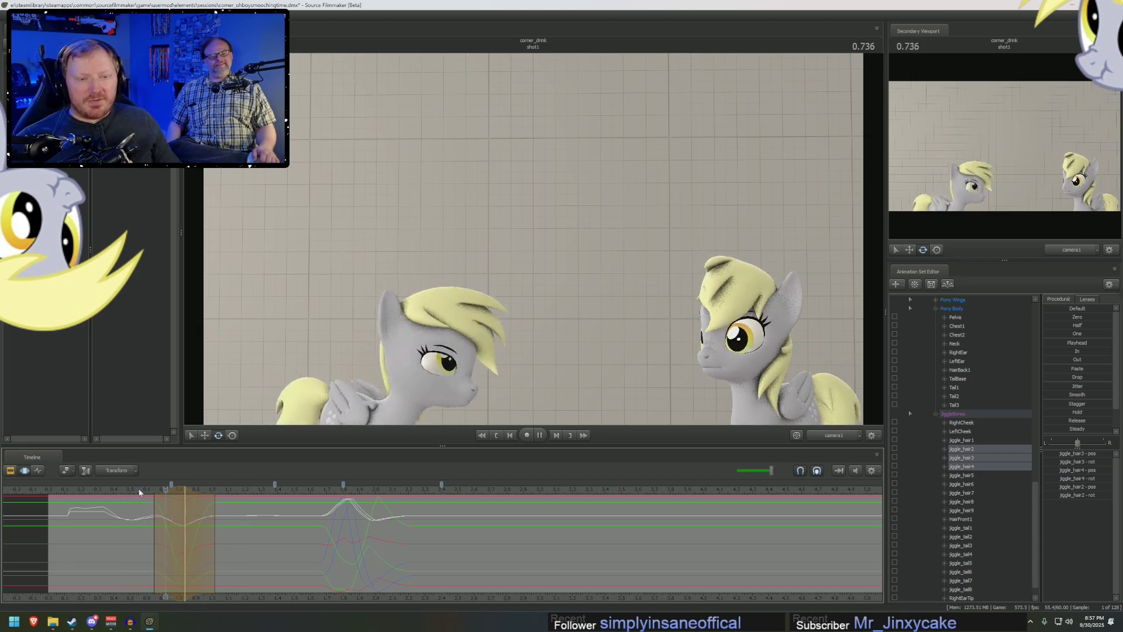
- Add a slight hair-bone rotation around 0.96 s and replay from about 0.7 s
{"action": "left_click", "coordinate": [206, 520]}
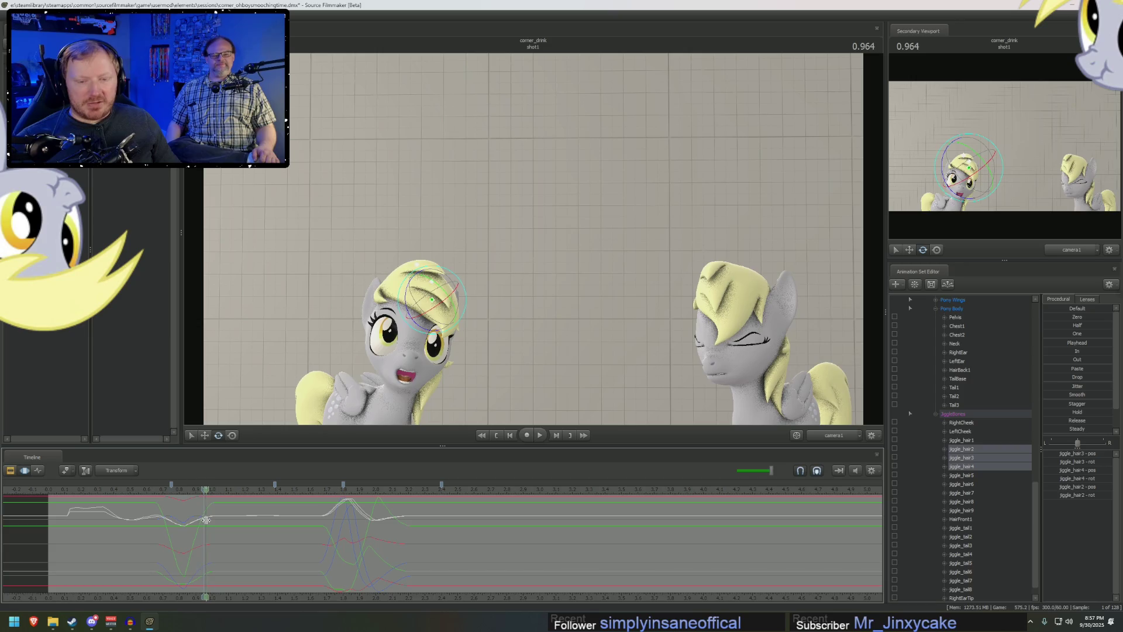
{"action": "left_click_drag", "start_coordinate": [206, 518], "coordinate": [216, 516]}
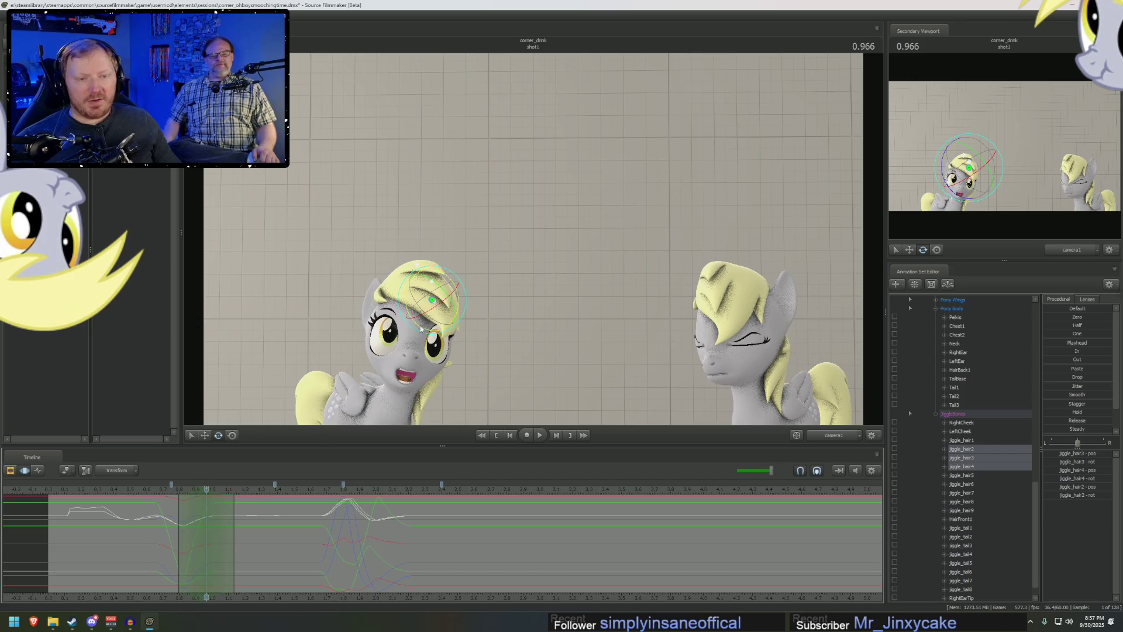
{"action": "left_click_drag", "start_coordinate": [430, 301], "coordinate": [419, 298]}
{"action": "mouse_move", "coordinate": [238, 490]}
{"action": "left_mouse_down"}
{"action": "mouse_move", "coordinate": [351, 490]}
{"action": "mouse_move", "coordinate": [255, 490]}
{"action": "left_mouse_up"}
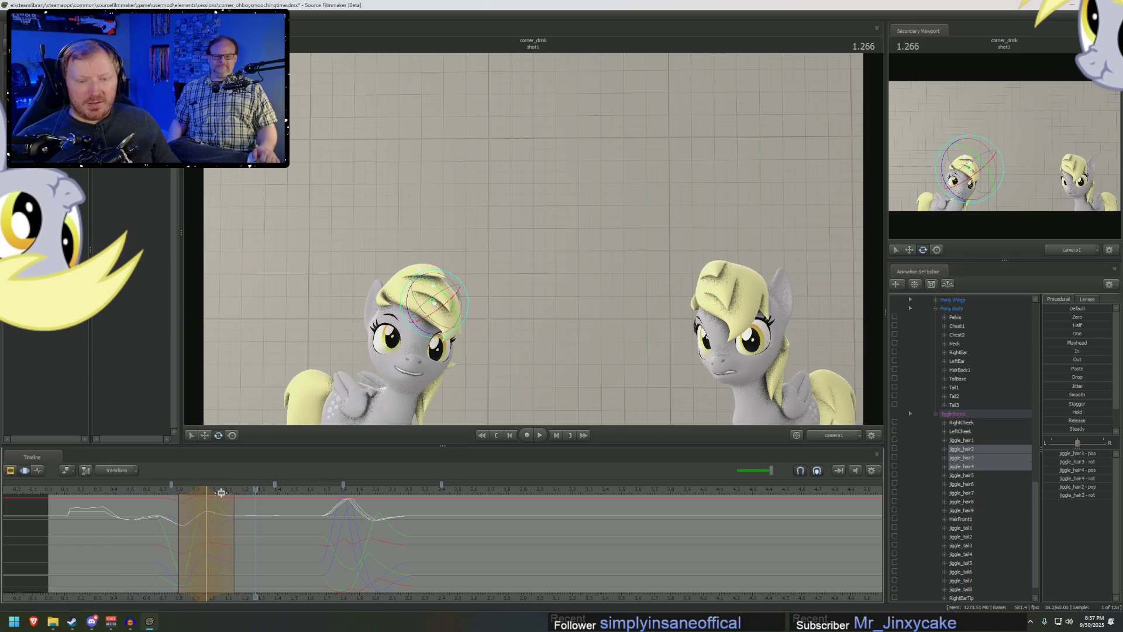
{"action": "left_click", "coordinate": [159, 492]}
{"action": "key", "text": "space"}
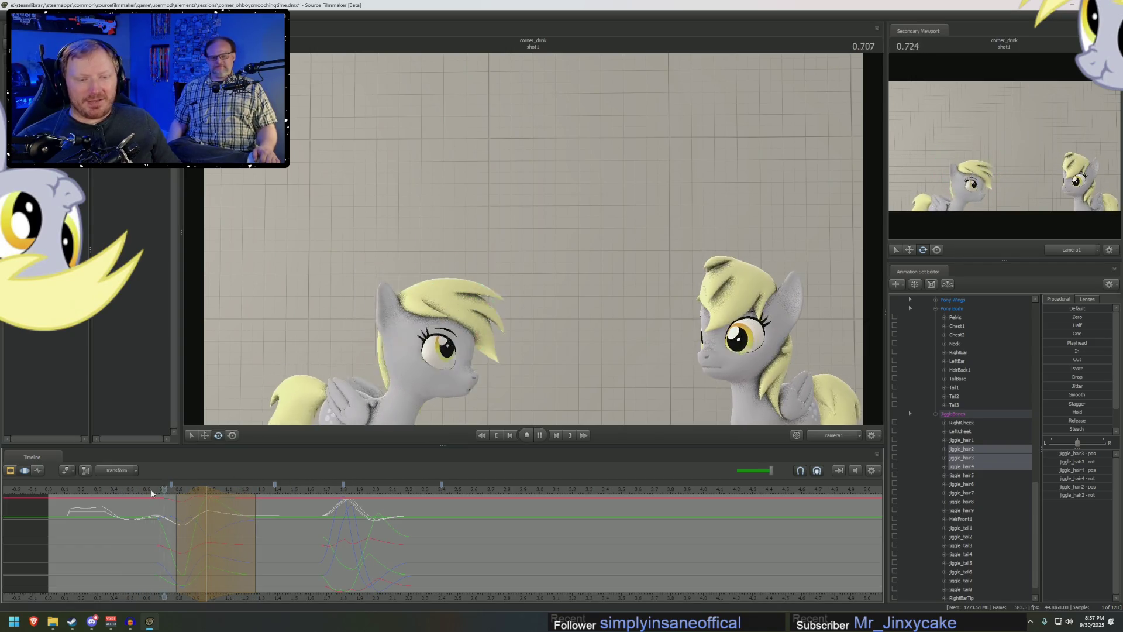
{"action": "key", "text": "space"}
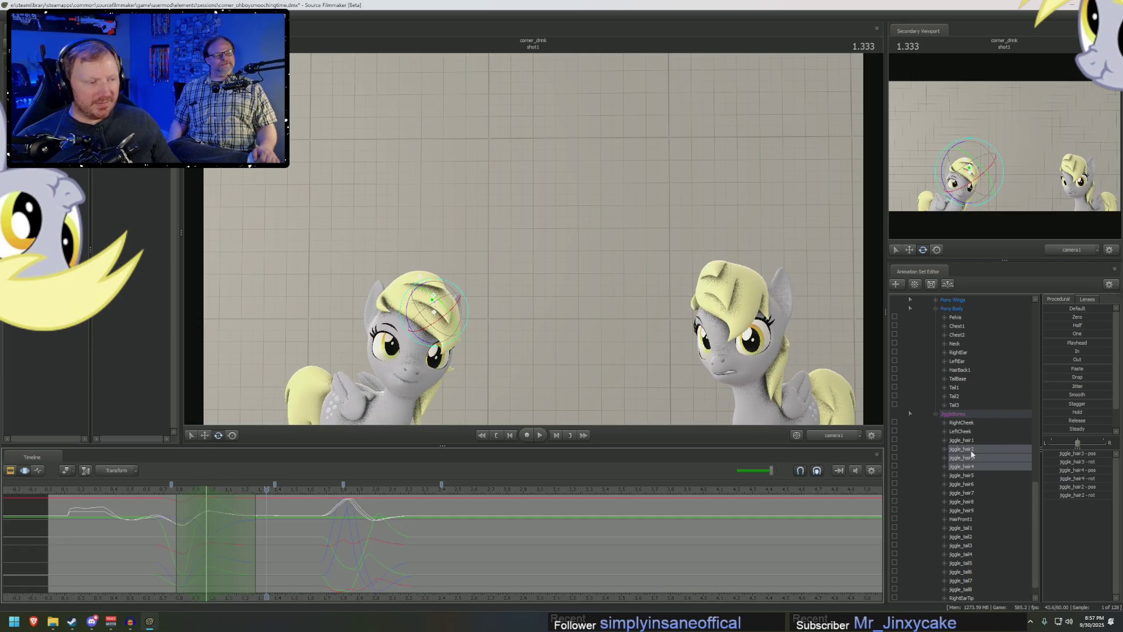
{"action": "left_click", "coordinate": [969, 450]}
{"action": "mouse_move", "coordinate": [195, 547]}
{"action": "left_mouse_down"}
{"action": "mouse_move", "coordinate": [155, 539]}
{"action": "mouse_move", "coordinate": [188, 524]}
{"action": "mouse_move", "coordinate": [243, 535]}
{"action": "left_mouse_up"}
- Review the jiggle_hair3 and jiggle_hair4 curves in the Graph Editor and play the hair motion
{"action": "left_click_drag", "start_coordinate": [195, 508], "coordinate": [199, 510]}
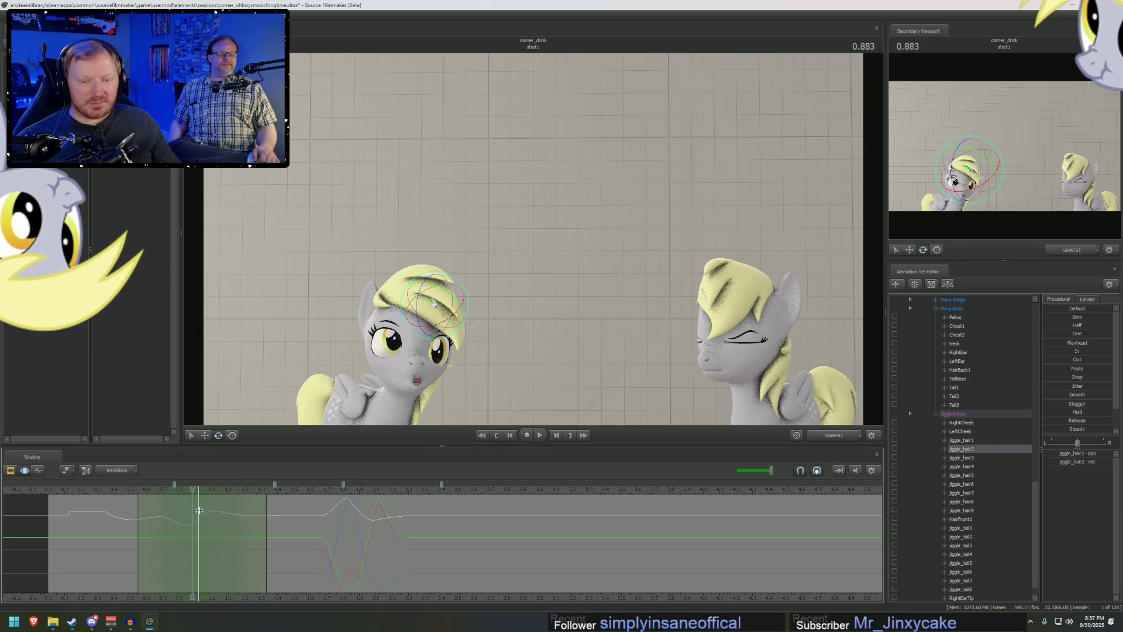
{"action": "left_click", "coordinate": [974, 458]}
{"action": "left_click_drag", "start_coordinate": [199, 517], "coordinate": [187, 515]}
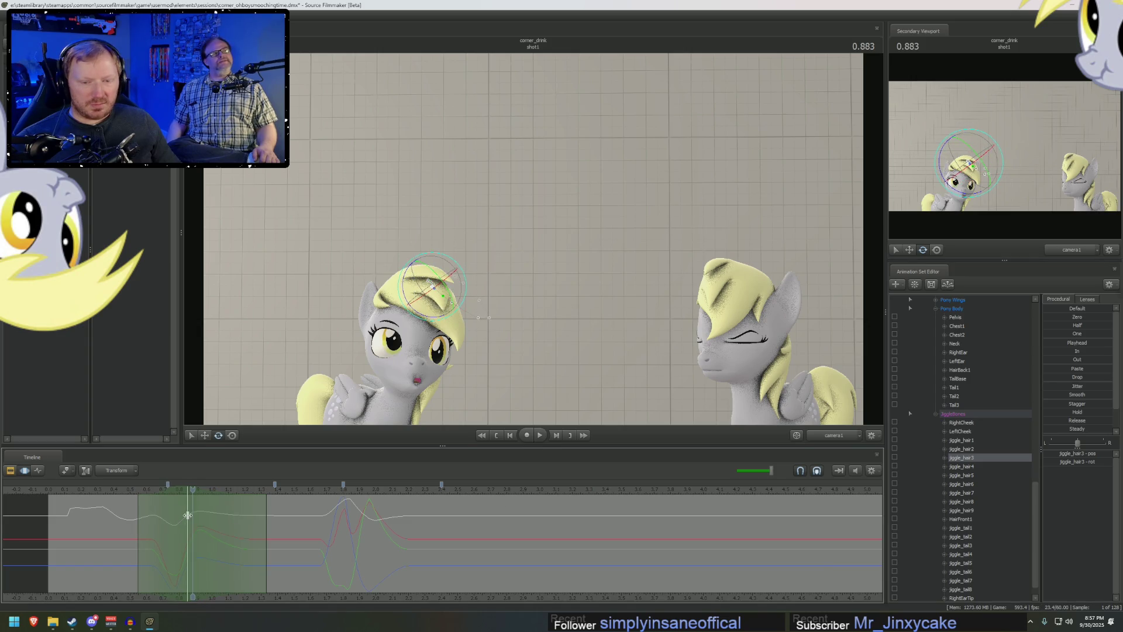
{"action": "left_click", "coordinate": [961, 466]}
{"action": "key", "text": "space"}
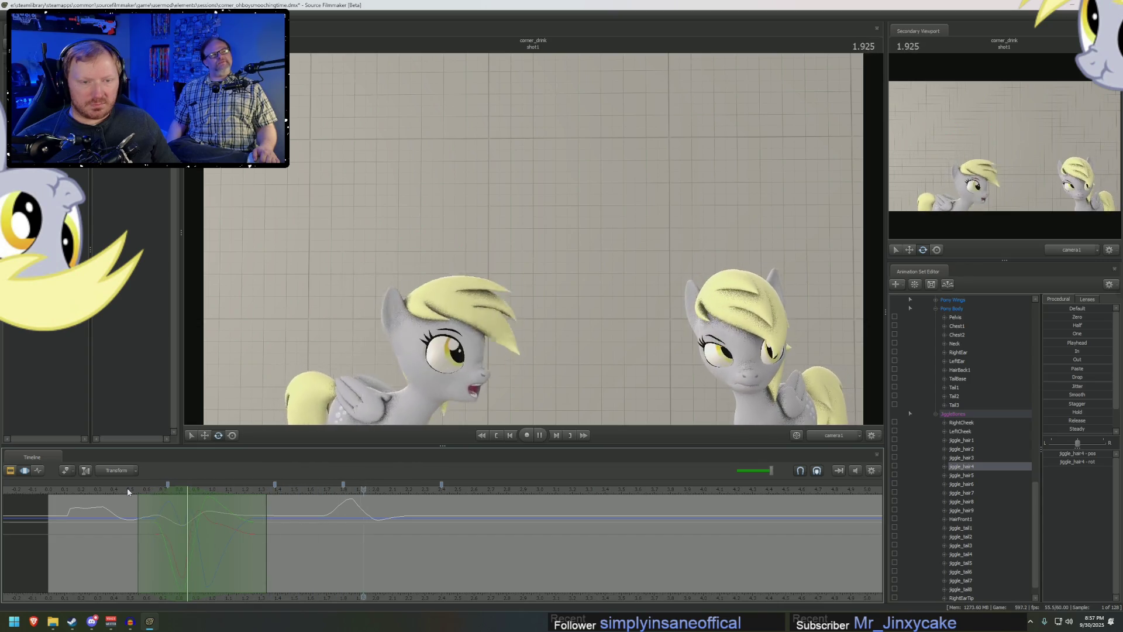
{"action": "key", "text": "space"}
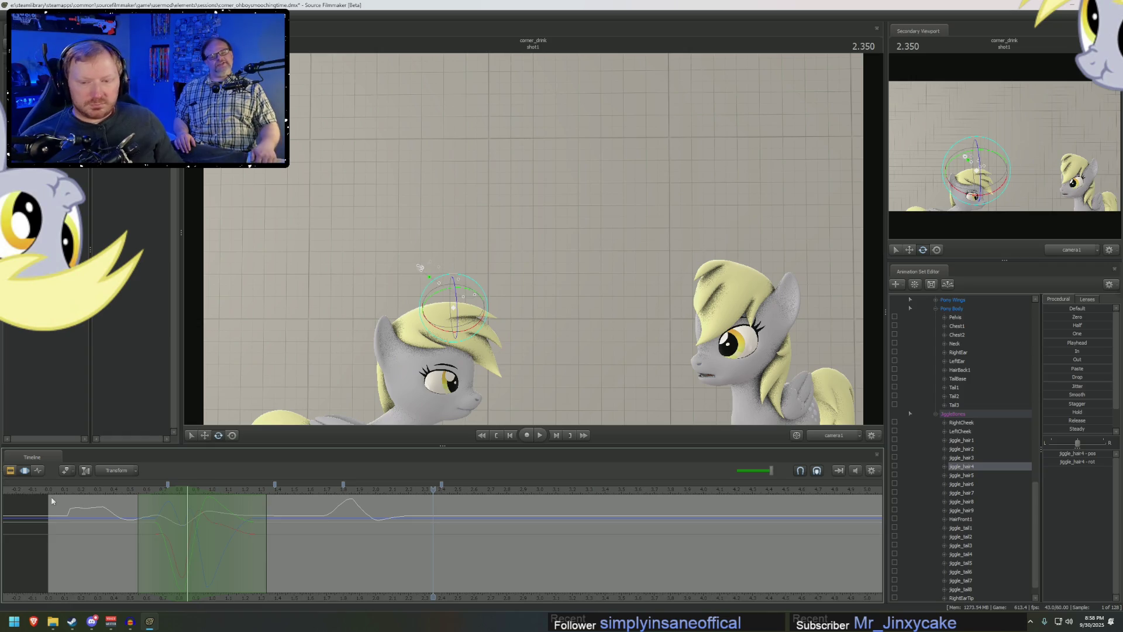
- Play the dialogue through in the Clip Editor past 3.28 s
{"action": "key", "text": "space"}
{"action": "key", "text": "ctrl+1"}
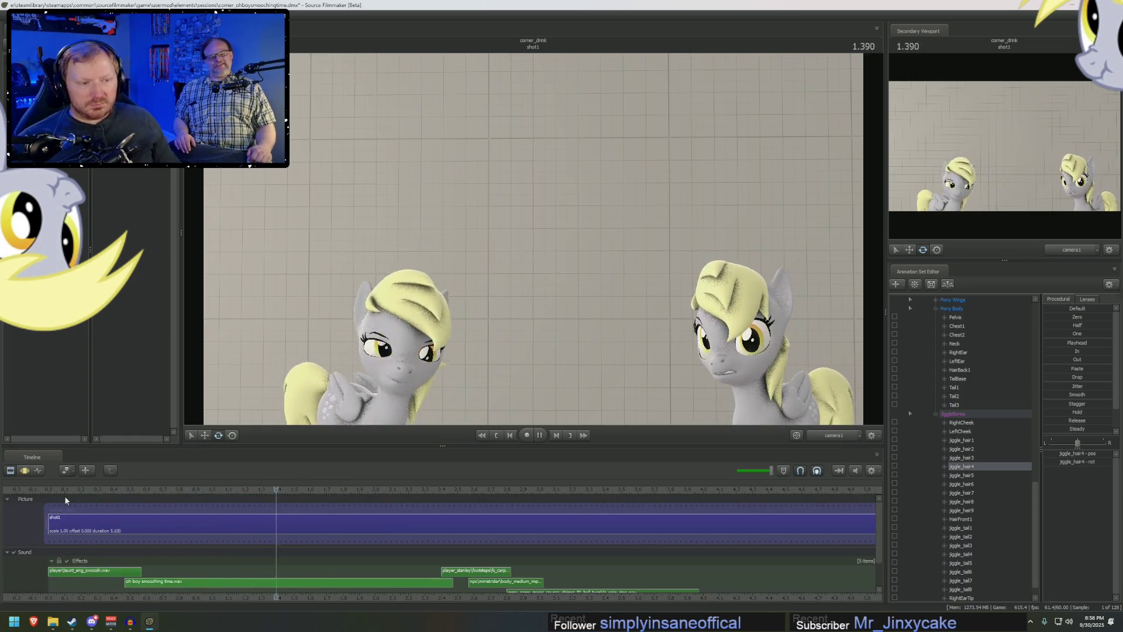
{"action": "key", "text": "space"}
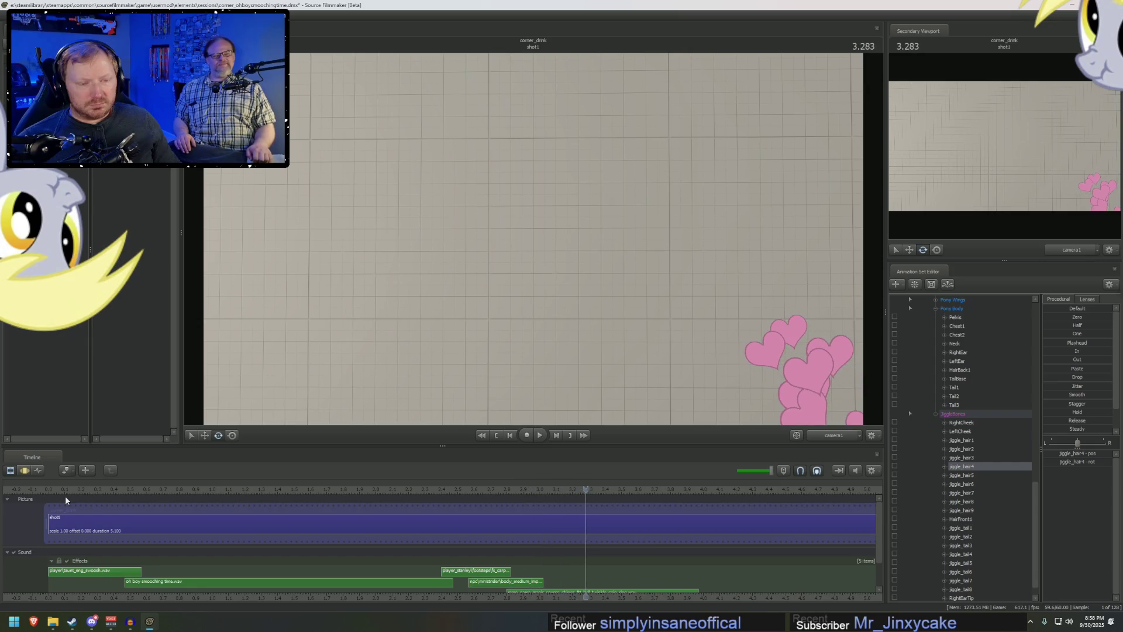
- Group both revamped_derpyhooves animation sets and rename the group 'Derpy'
{"action": "scroll", "coordinate": [948, 410], "scroll_direction": "down", "scroll_amount": 1}
{"action": "scroll", "coordinate": [917, 398], "scroll_direction": "up", "scroll_amount": 5}
{"action": "left_click", "coordinate": [916, 377]}
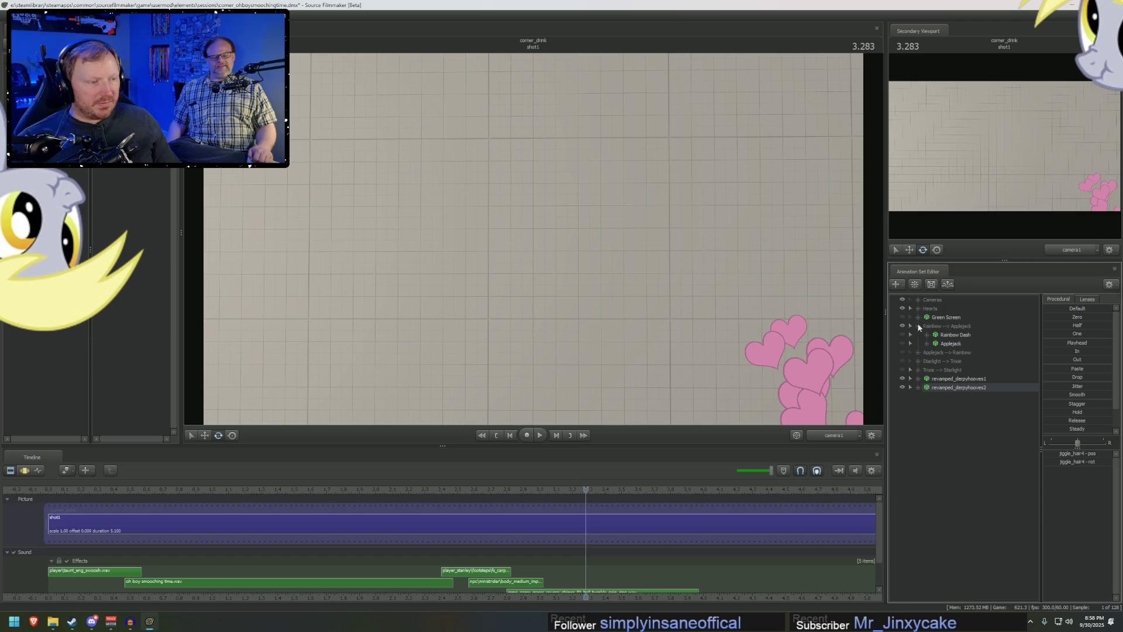
{"action": "left_click", "coordinate": [943, 381], "text": "shift"}
{"action": "right_click", "coordinate": [947, 381]}
{"action": "left_click", "coordinate": [964, 409]}
{"action": "right_click", "coordinate": [947, 377]}
{"action": "left_click", "coordinate": [970, 384]}
{"action": "type", "text": "D"}
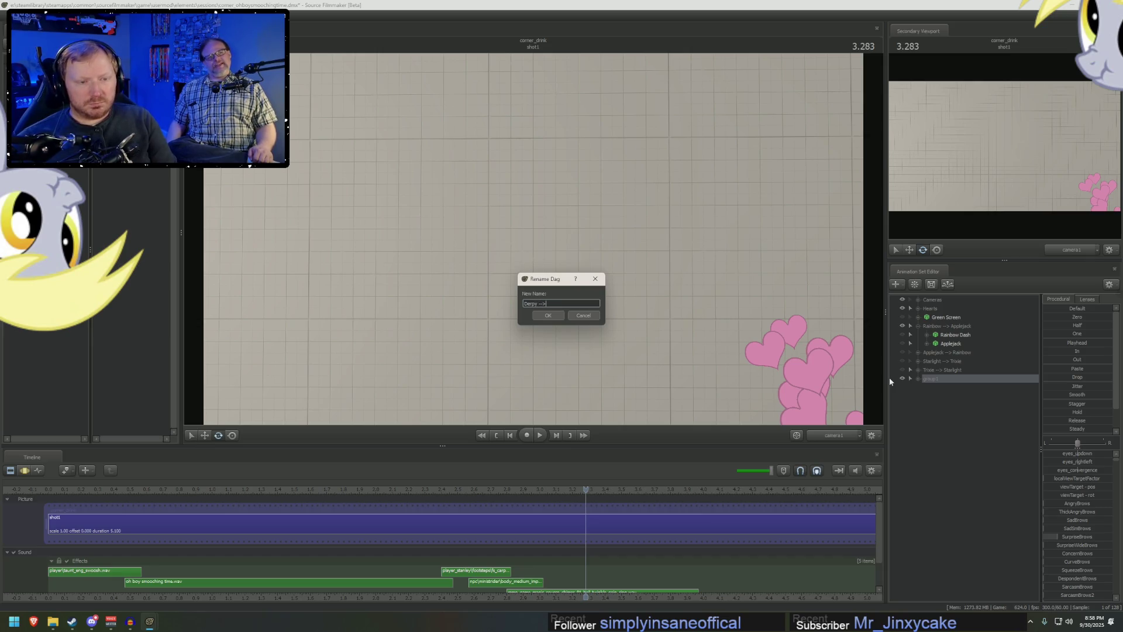
{"action": "type", "text": "erpy"}
{"action": "key", "text": "Return"}
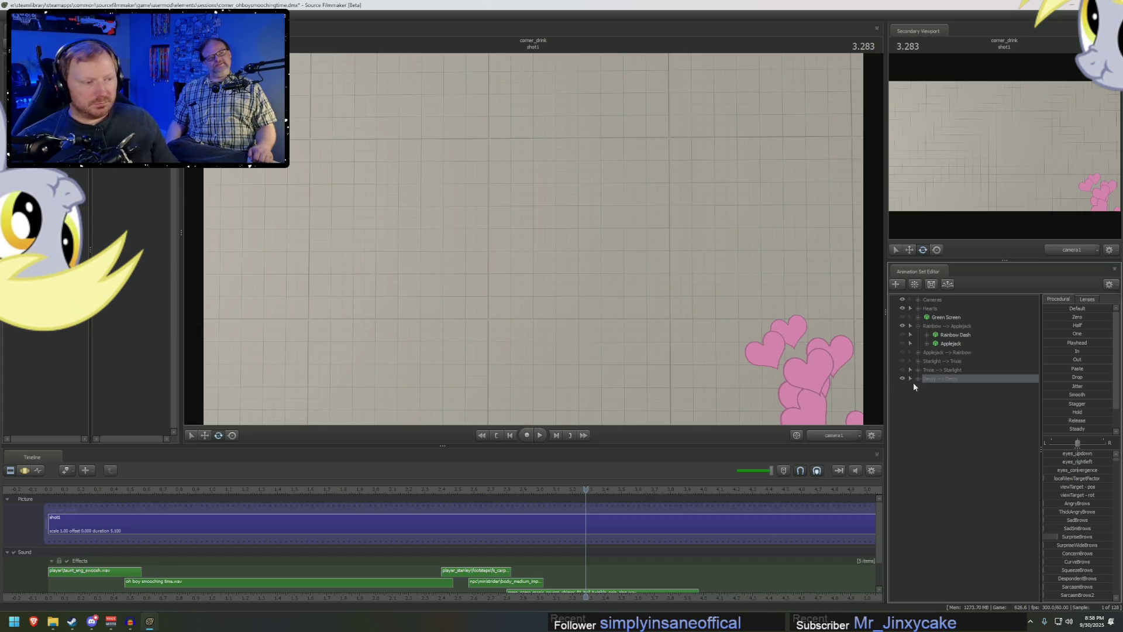
- Collapse the Rainbow --> Applejack group
{"action": "left_click", "coordinate": [913, 382]}
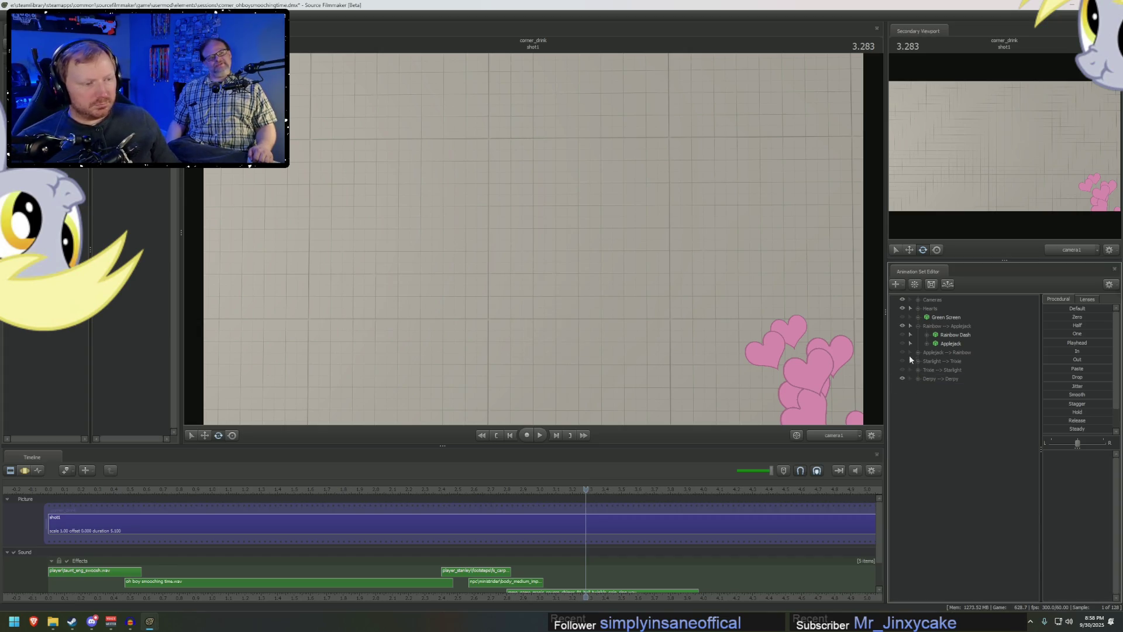
{"action": "left_click", "coordinate": [911, 326]}
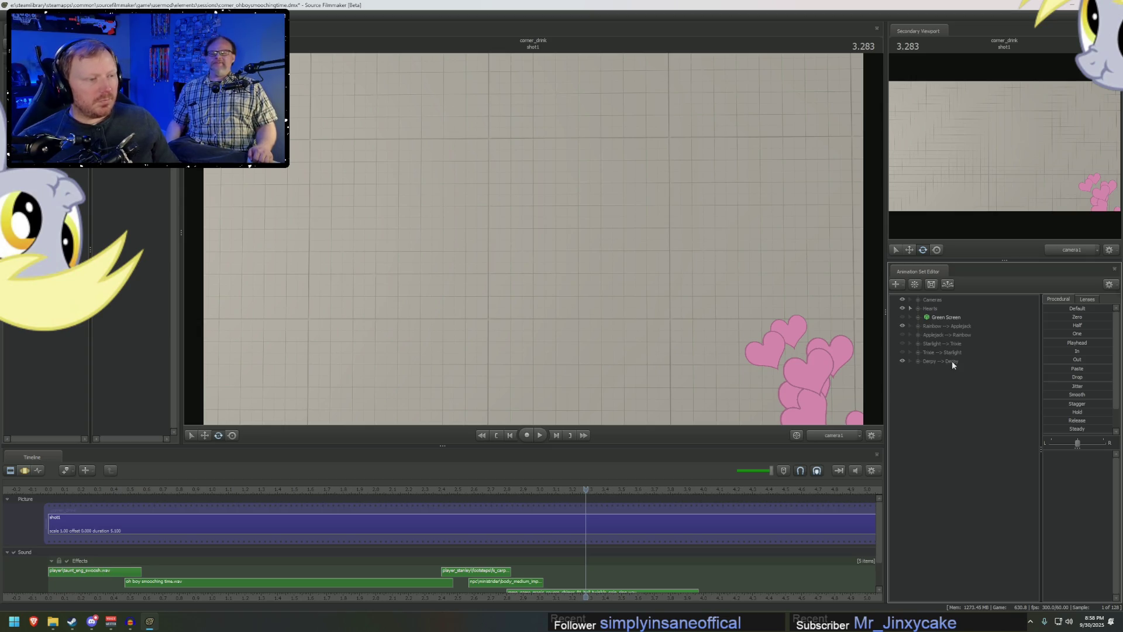
{"action": "left_click", "coordinate": [938, 325]}
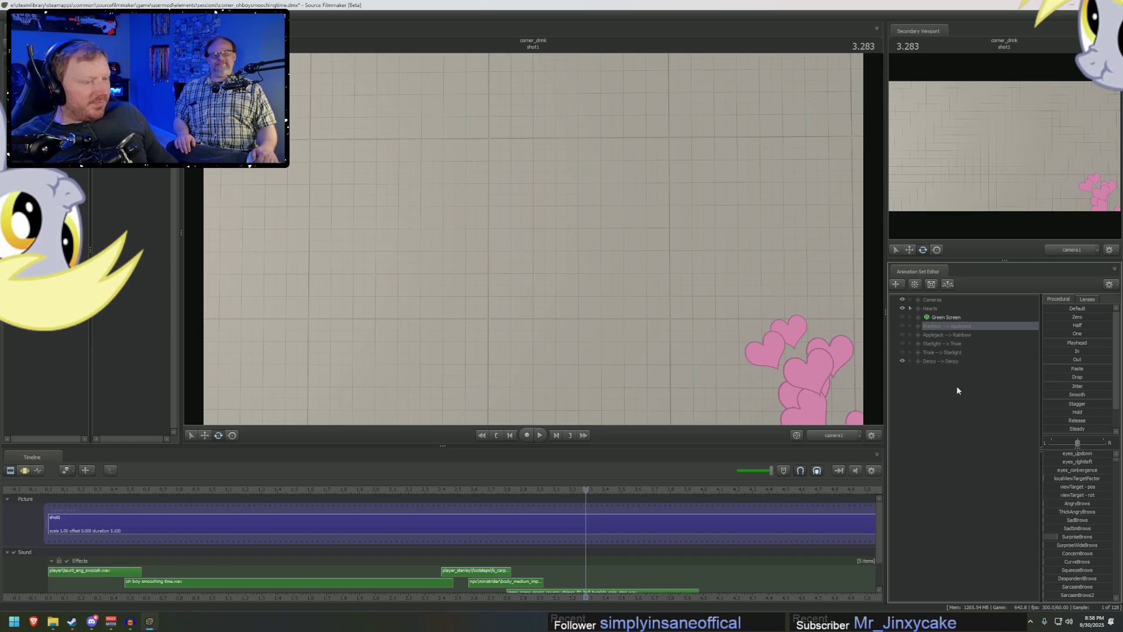
- Load the revamped_lyra and revamped_bonbon models as new animation sets
{"action": "right_click", "coordinate": [932, 382]}
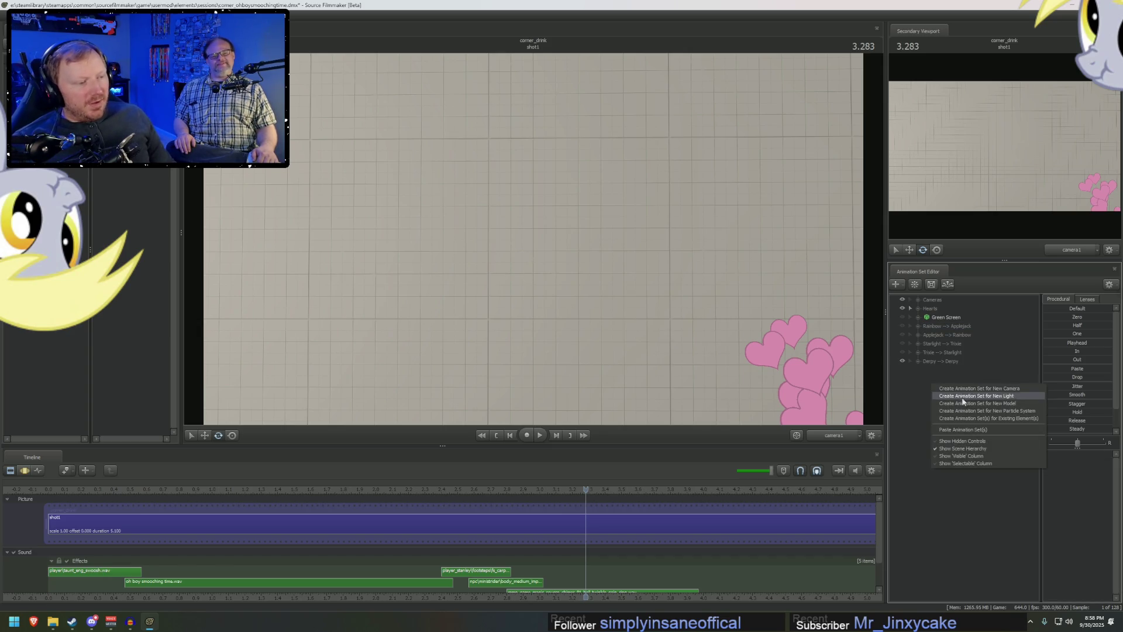
{"action": "left_click", "coordinate": [963, 404]}
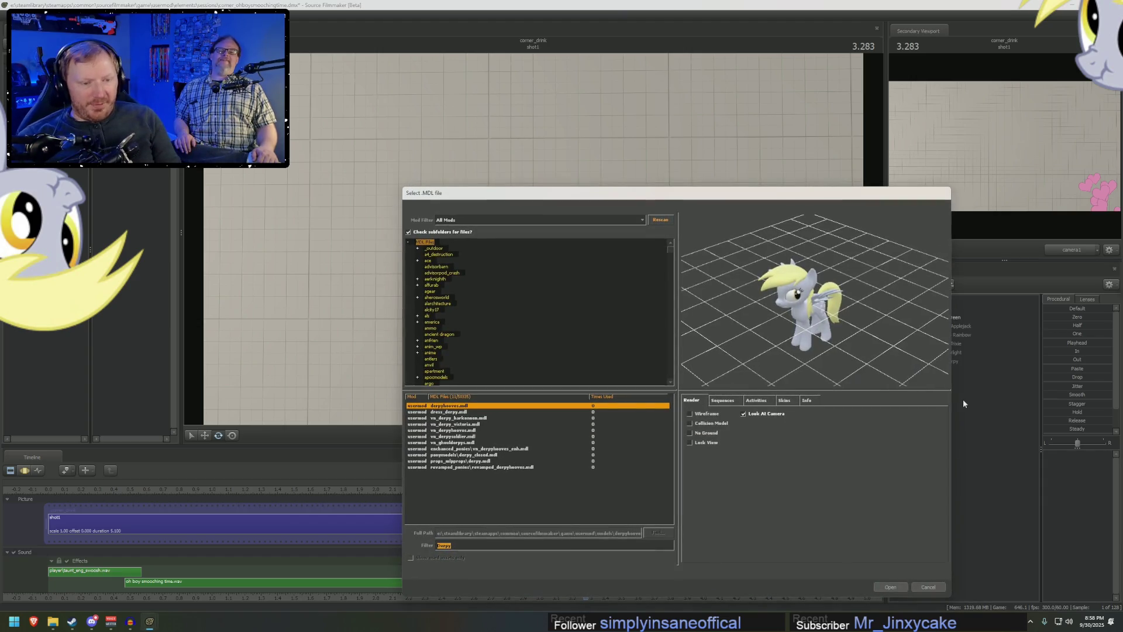
{"action": "type", "text": "lyra"}
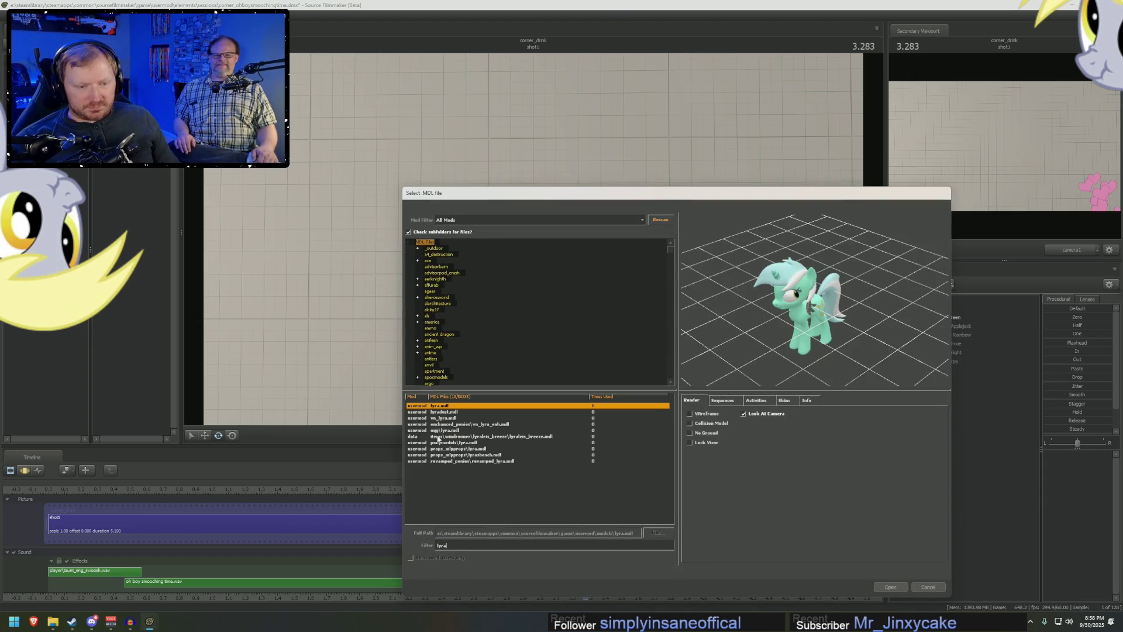
{"action": "double_click", "coordinate": [485, 462]}
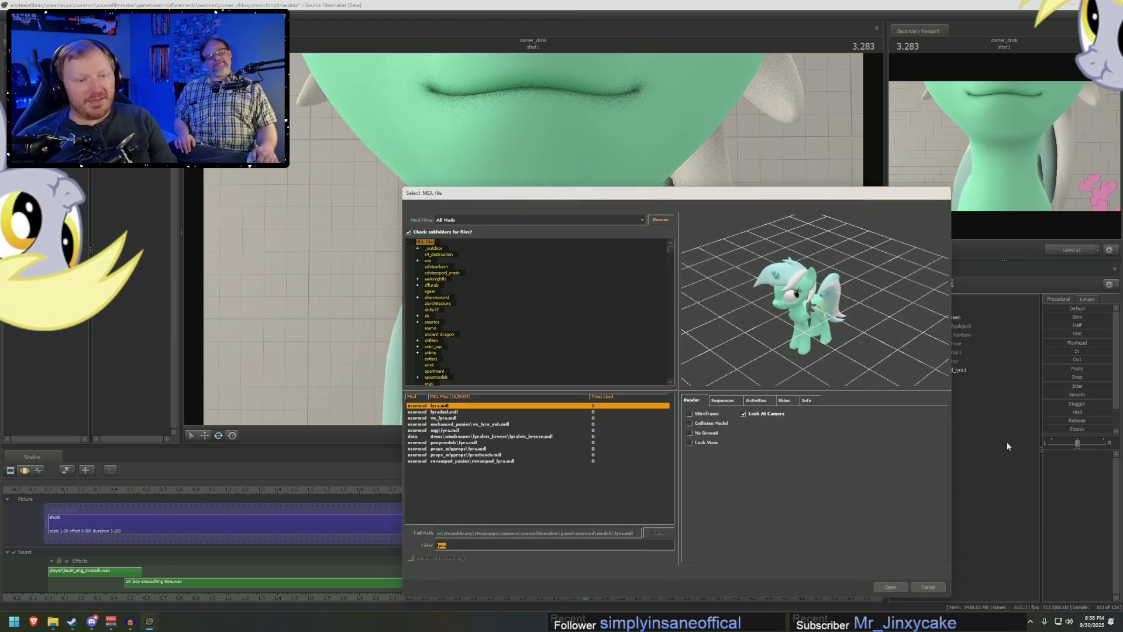
{"action": "type", "text": "bonbon"}
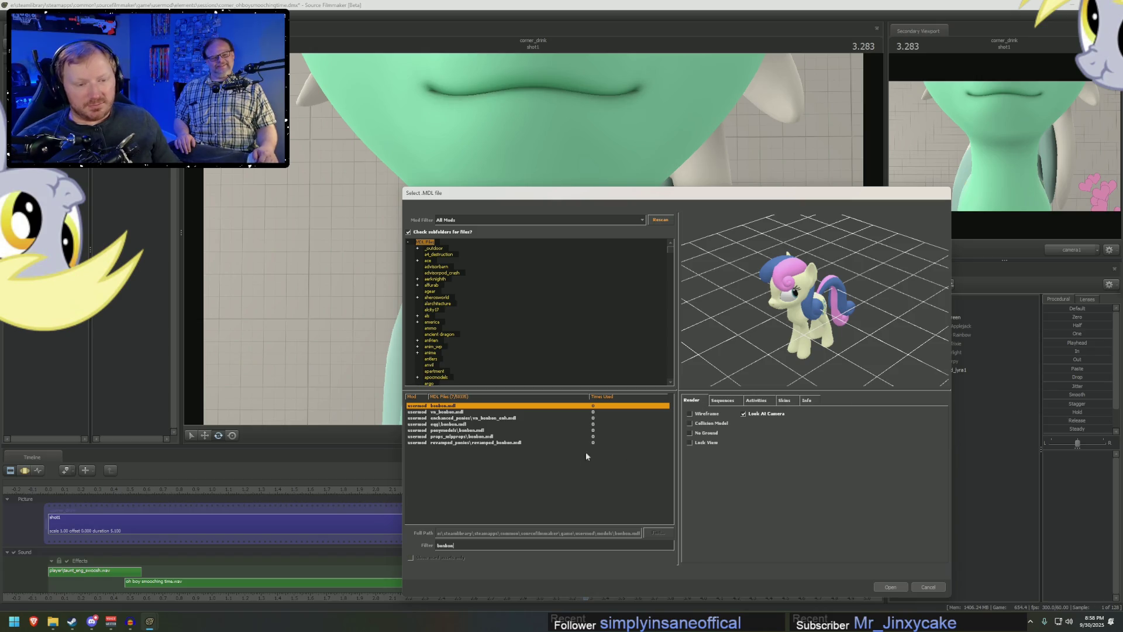
{"action": "double_click", "coordinate": [490, 442]}
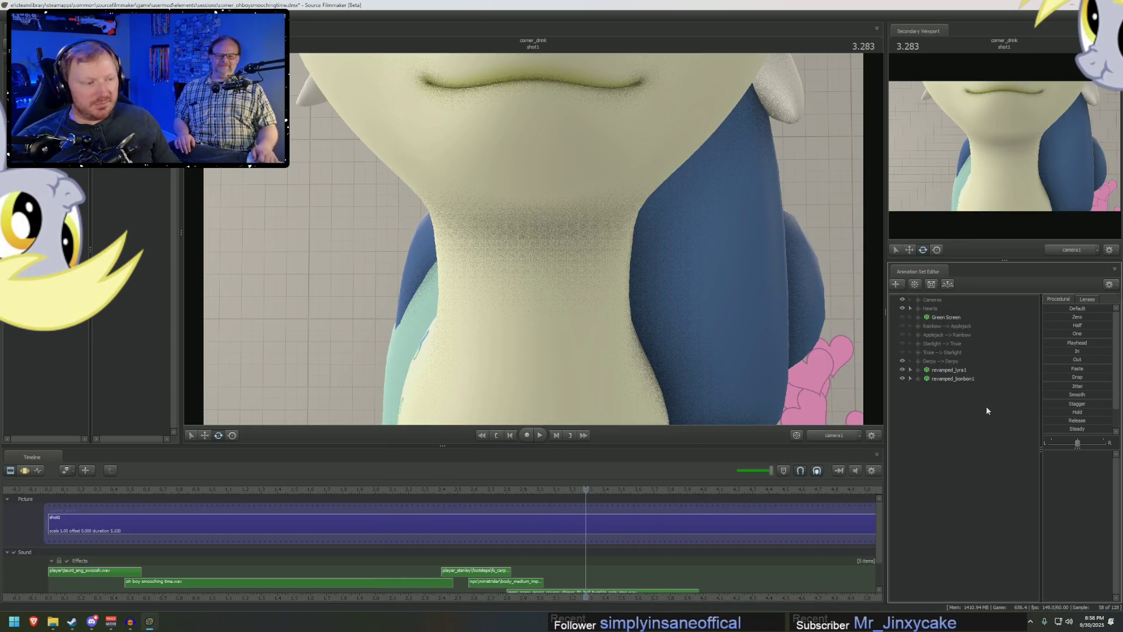
{"action": "left_click", "coordinate": [959, 371]}
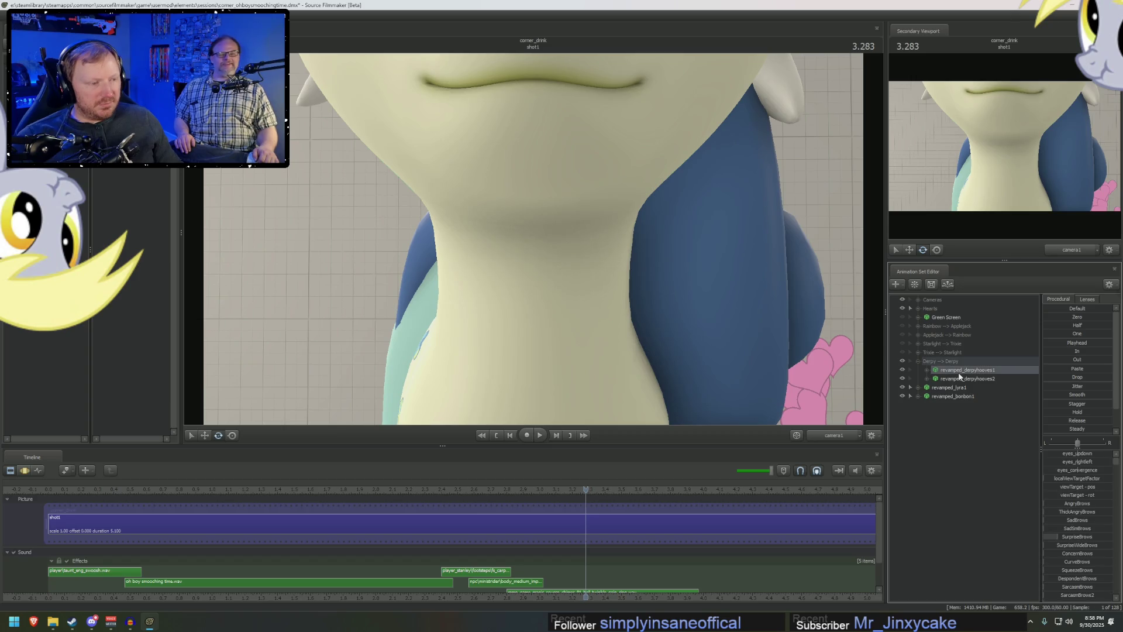
- Copy the second Derpy's whole-shot animation onto revamped_bonbon1 and preview it
{"action": "key", "text": "F3"}
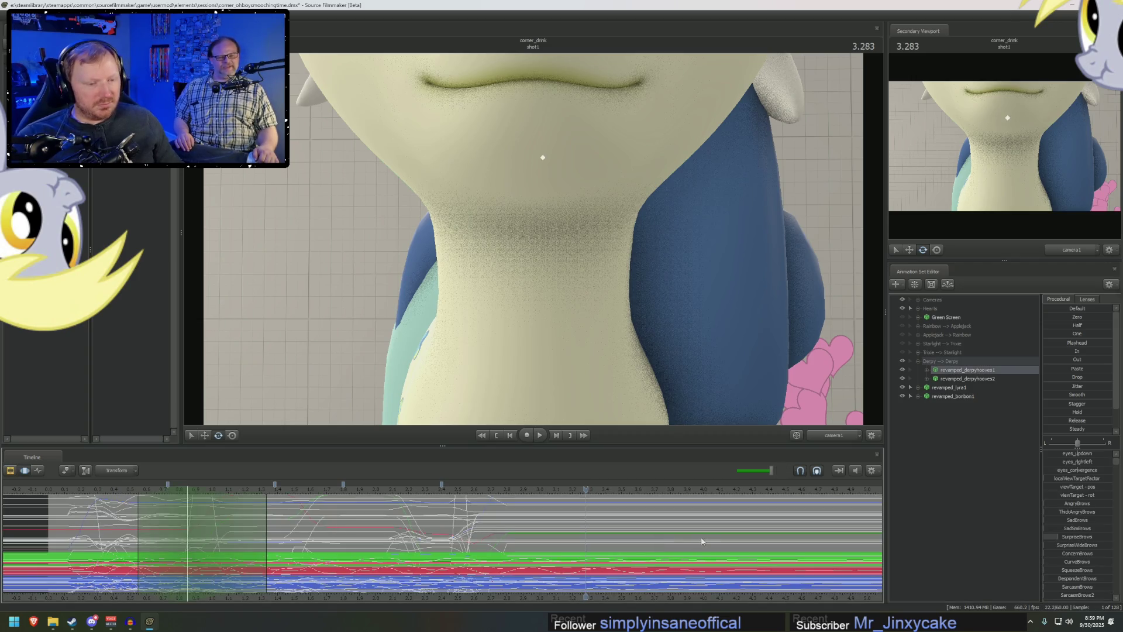
{"action": "key", "text": "ctrl+a"}
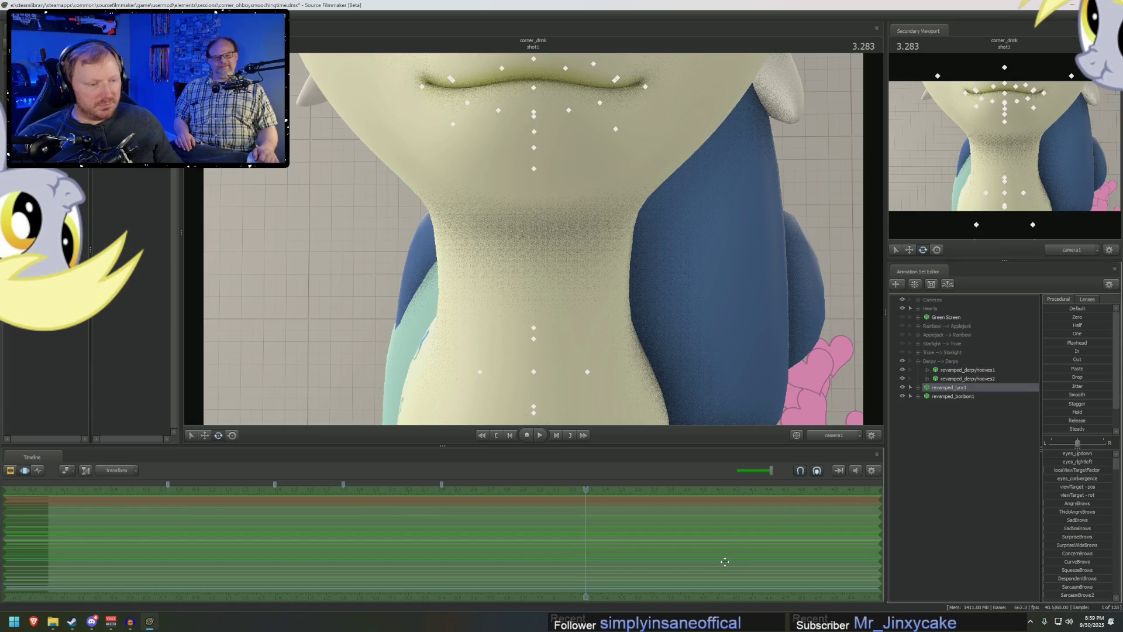
{"action": "left_click", "coordinate": [962, 379]}
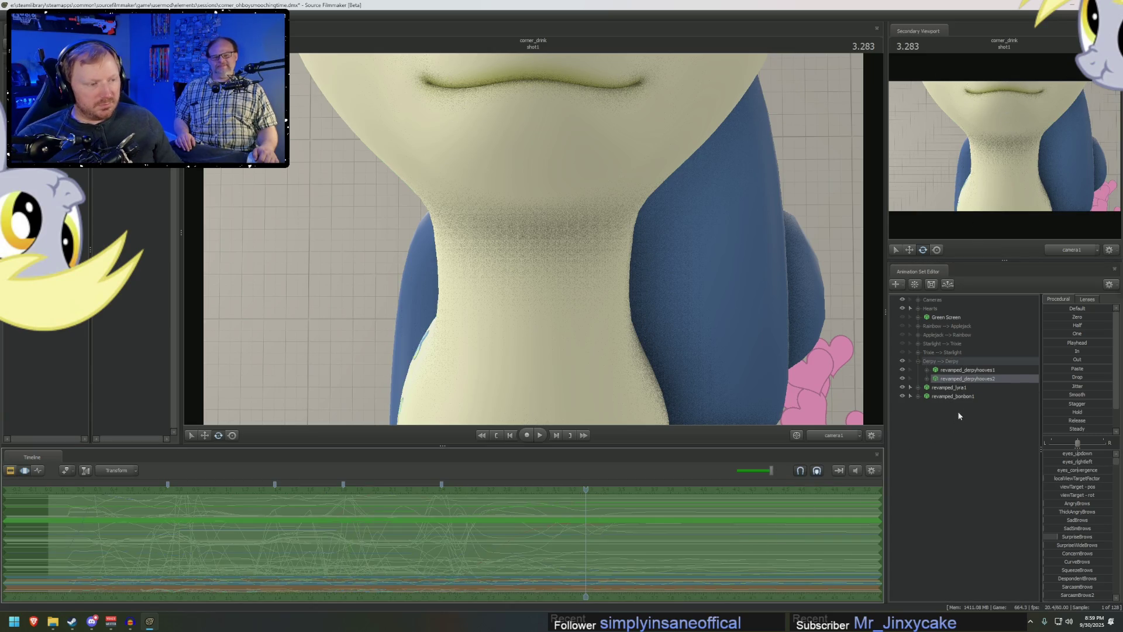
{"action": "left_click", "coordinate": [954, 396]}
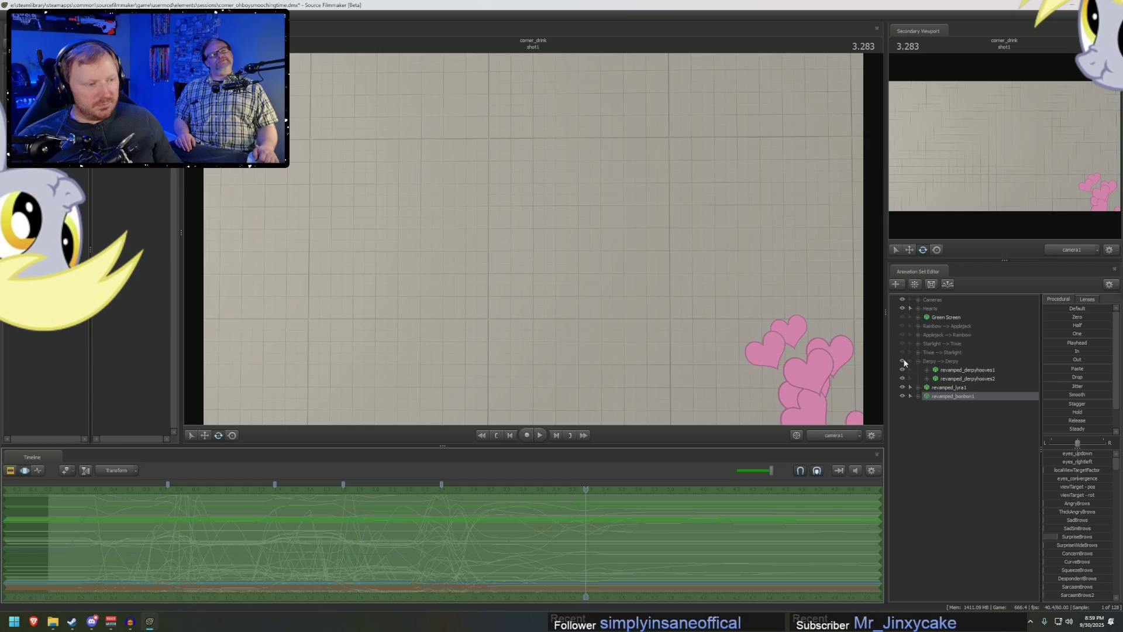
{"action": "key", "text": "F3"}
{"action": "left_click", "coordinate": [171, 489]}
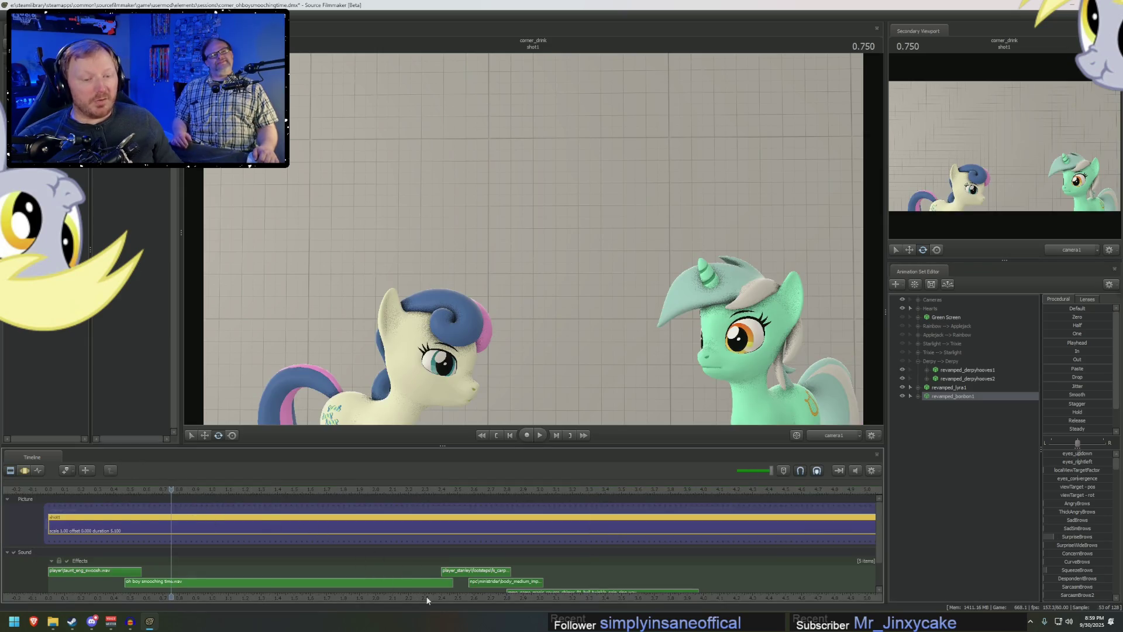
{"action": "middle_click_drag", "start_coordinate": [427, 600], "coordinate": [241, 580]}
{"action": "key", "text": "space"}
{"action": "key", "text": "space"}
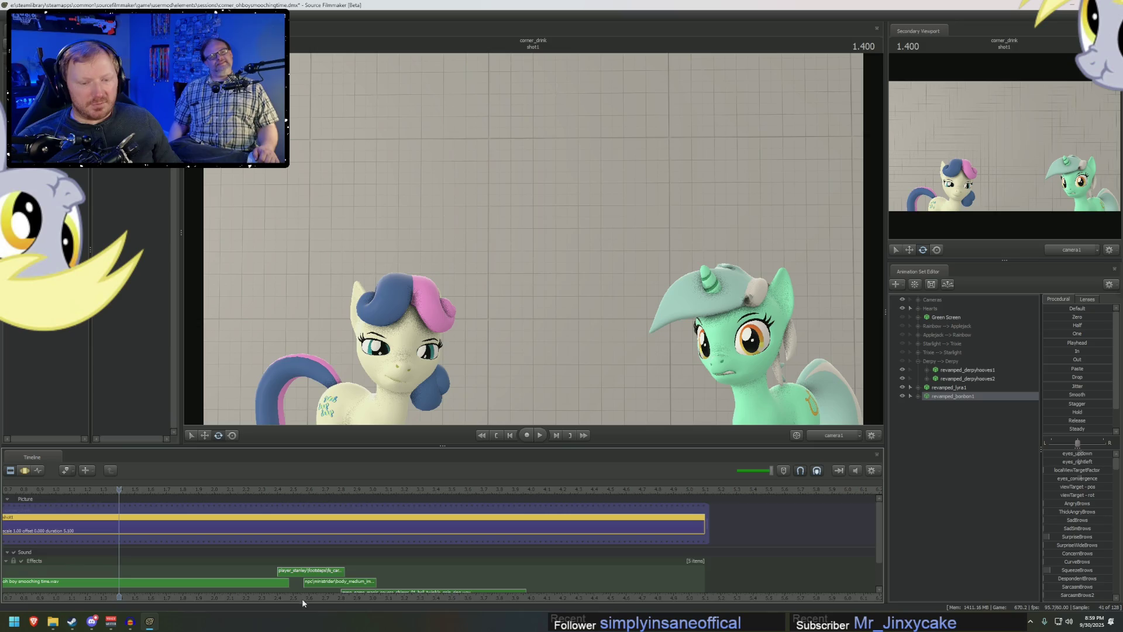
{"action": "middle_click_drag", "start_coordinate": [302, 601], "coordinate": [751, 548]}
- Transfer the first Derpy's animation to the new pony and play from the shot's start
{"action": "left_click", "coordinate": [965, 378]}
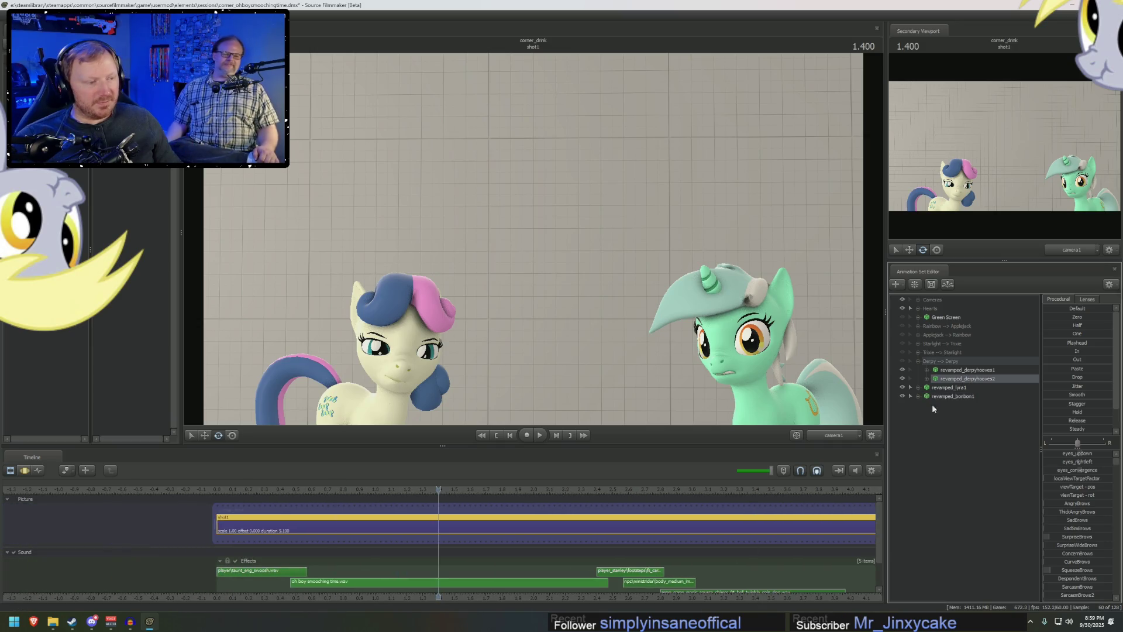
{"action": "key", "text": "F3"}
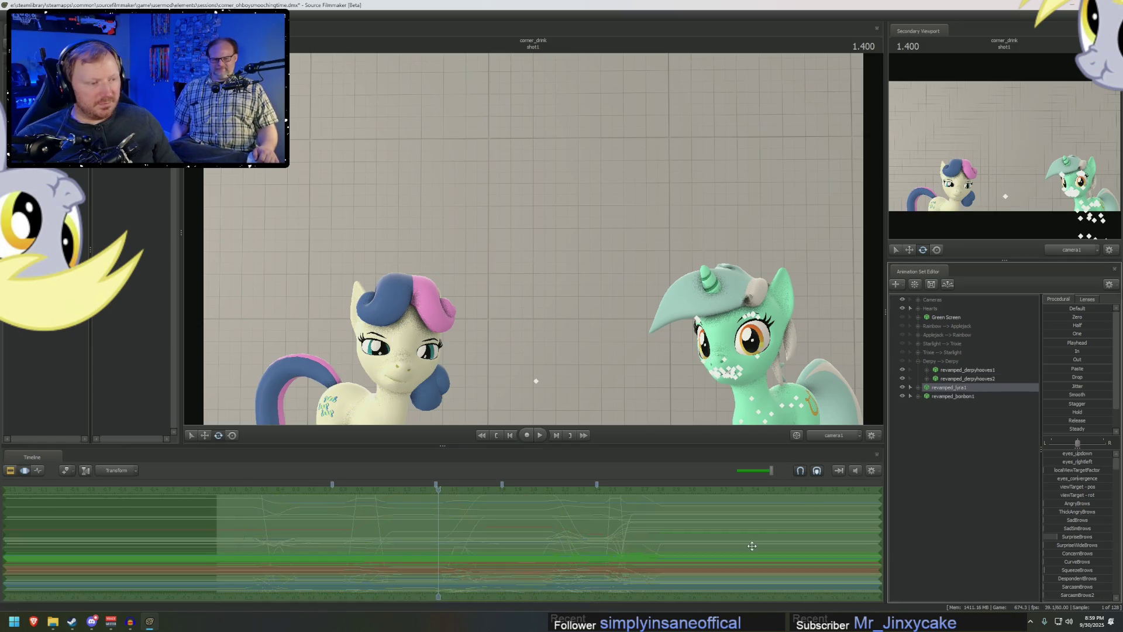
{"action": "left_click", "coordinate": [965, 370]}
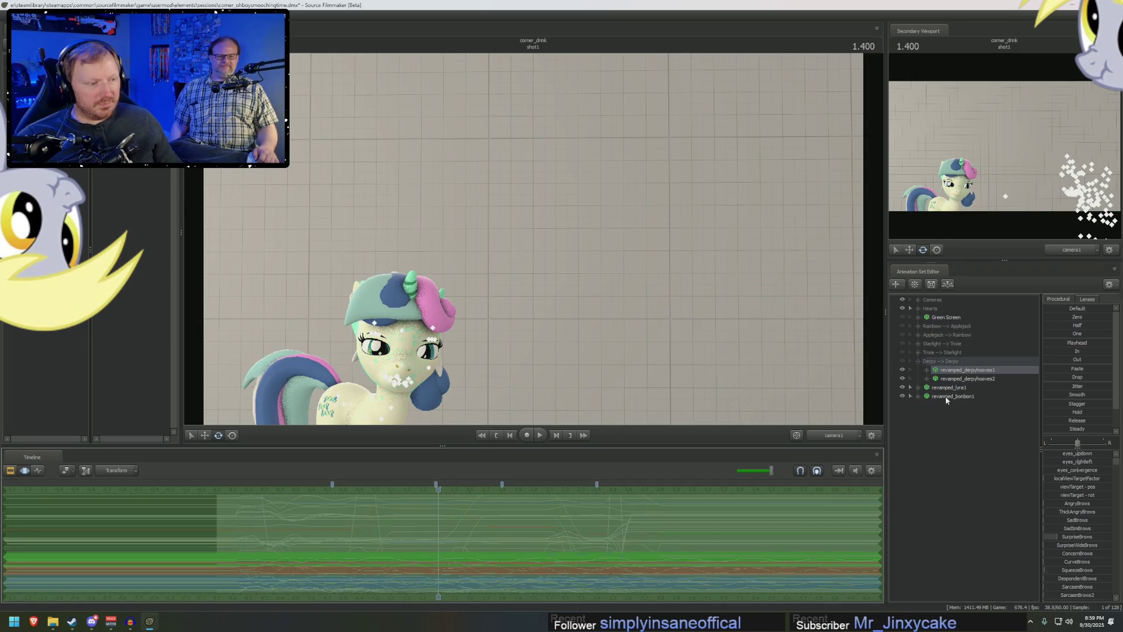
{"action": "left_click", "coordinate": [949, 396]}
{"action": "key", "text": "F2"}
{"action": "left_click", "coordinate": [231, 489]}
{"action": "key", "text": "space"}
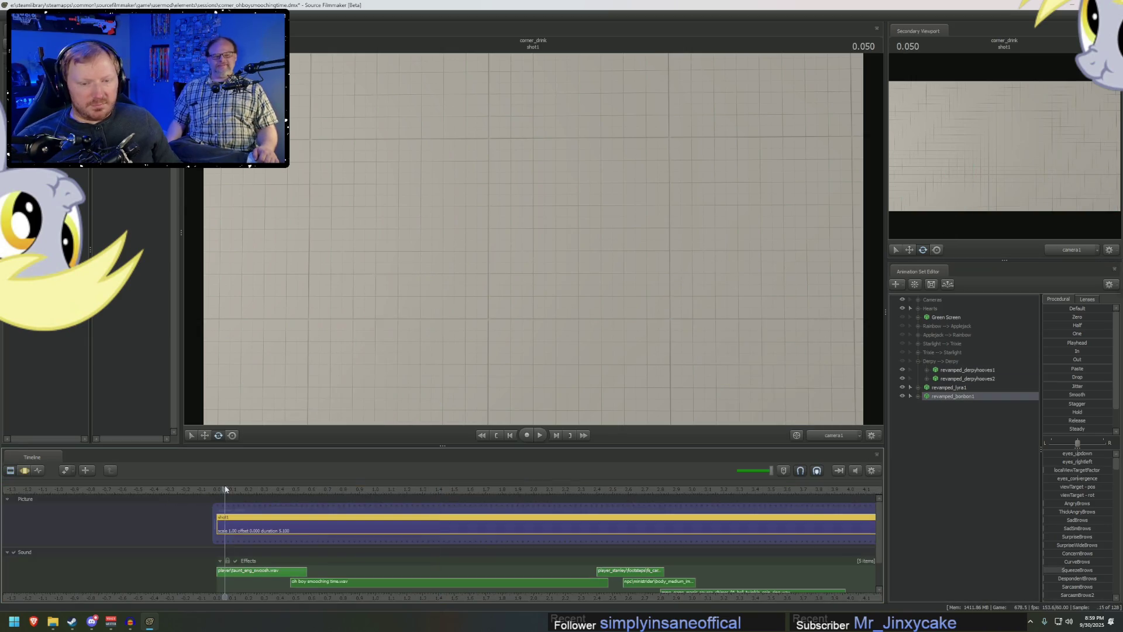
{"action": "left_click", "coordinate": [236, 489]}
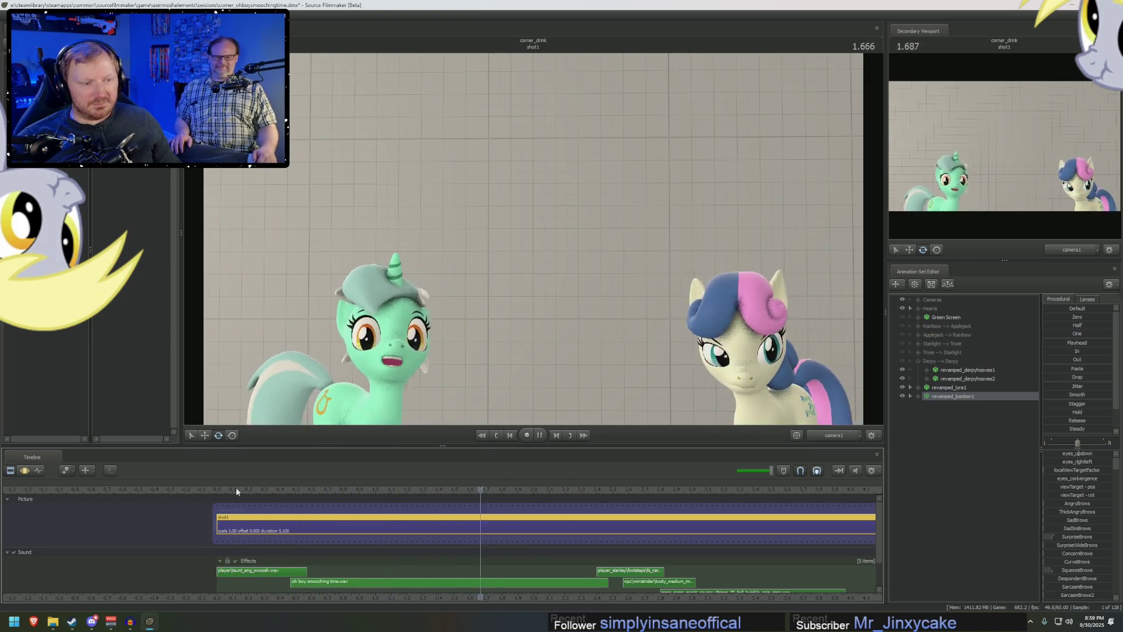
{"action": "key", "text": "space"}
{"action": "key", "text": "space"}
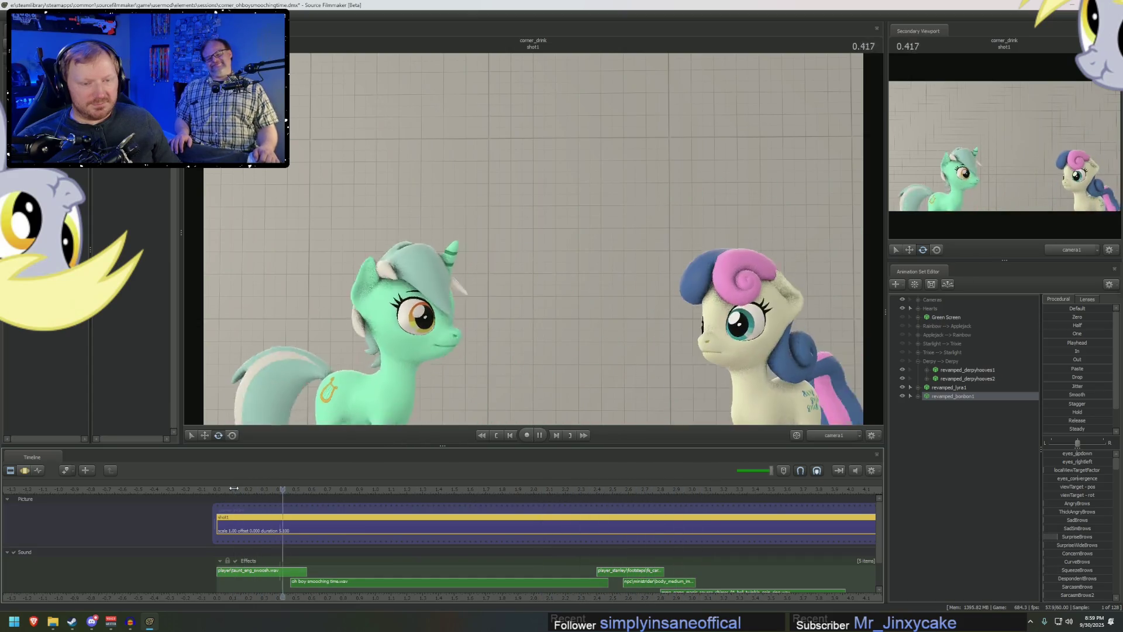
{"action": "key", "text": "space"}
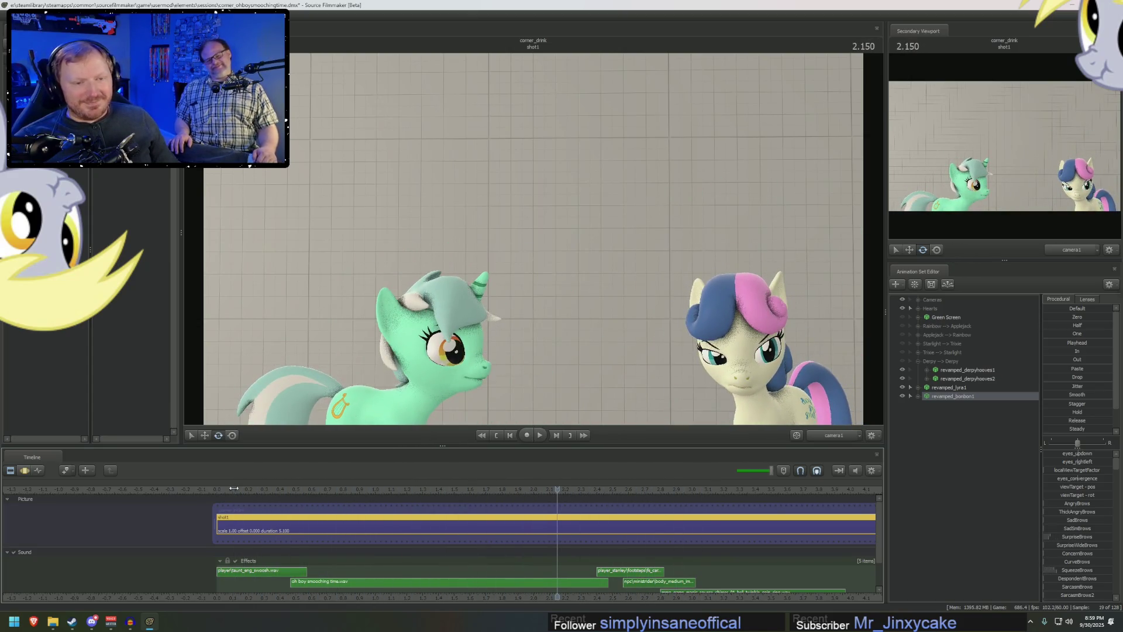
{"action": "left_click", "coordinate": [229, 488]}
{"action": "key", "text": "space"}
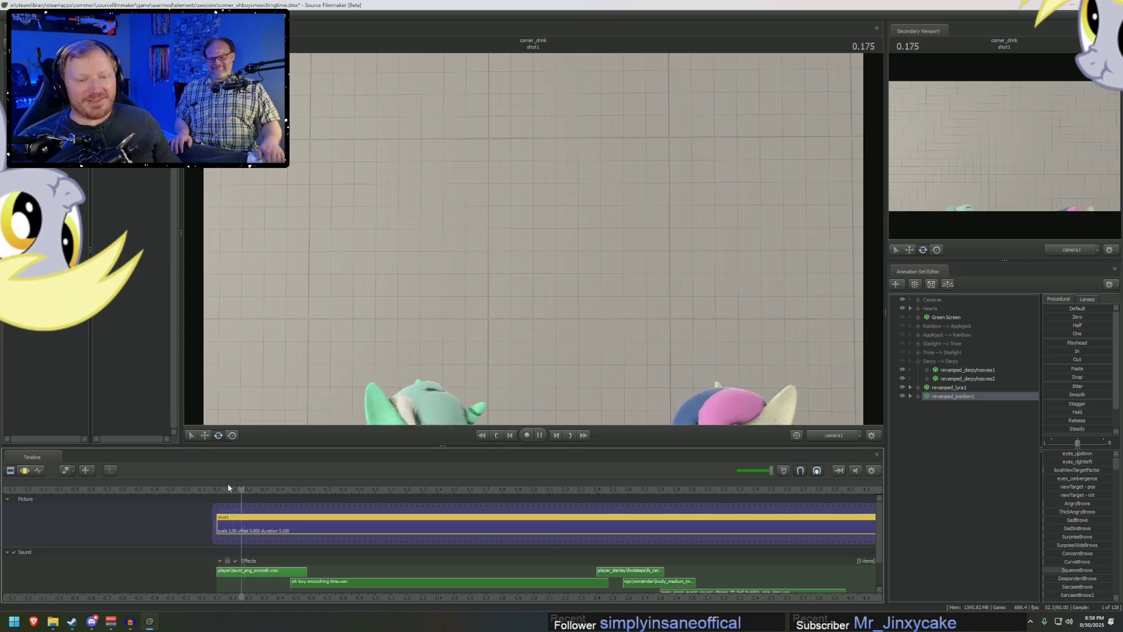
{"action": "key", "text": "space"}
{"action": "key", "text": "space"}
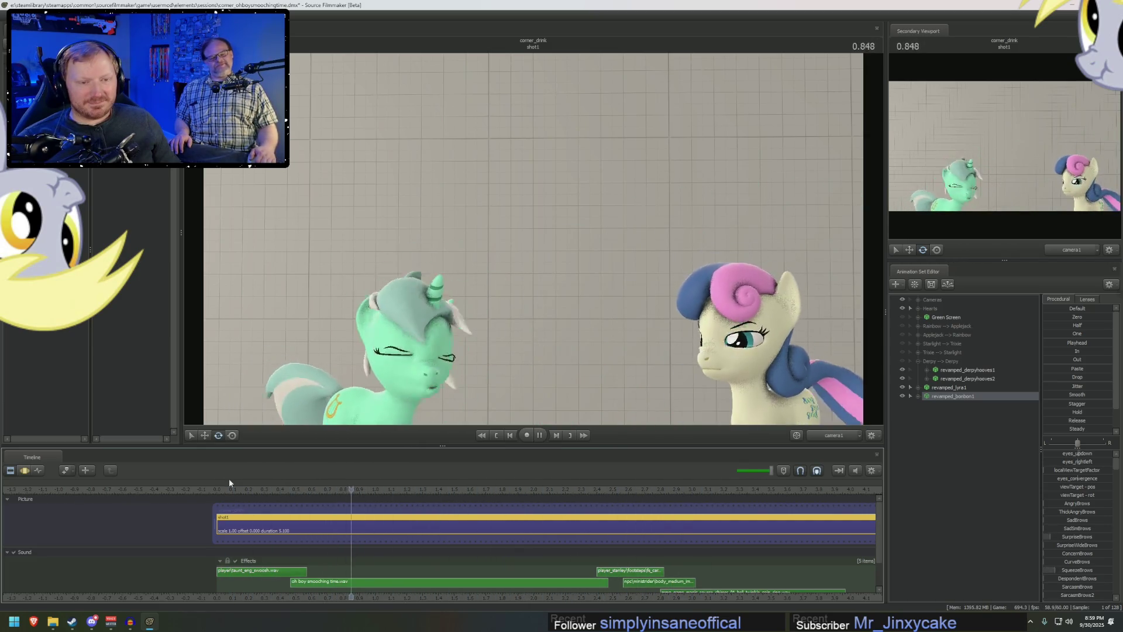
{"action": "key", "text": "space"}
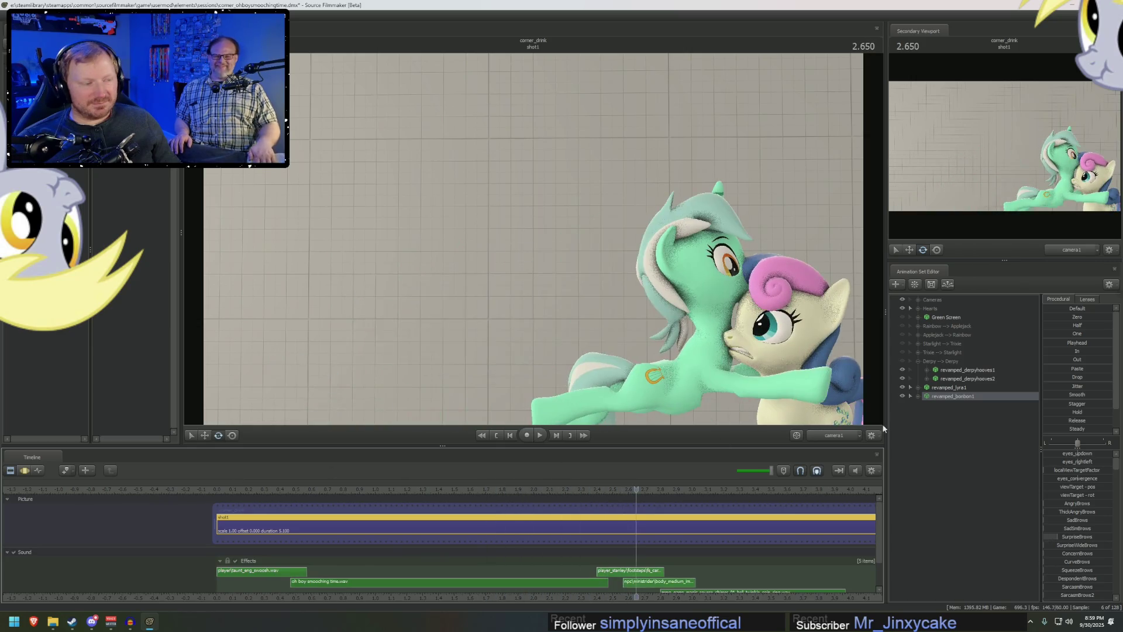
{"action": "left_click", "coordinate": [918, 396]}
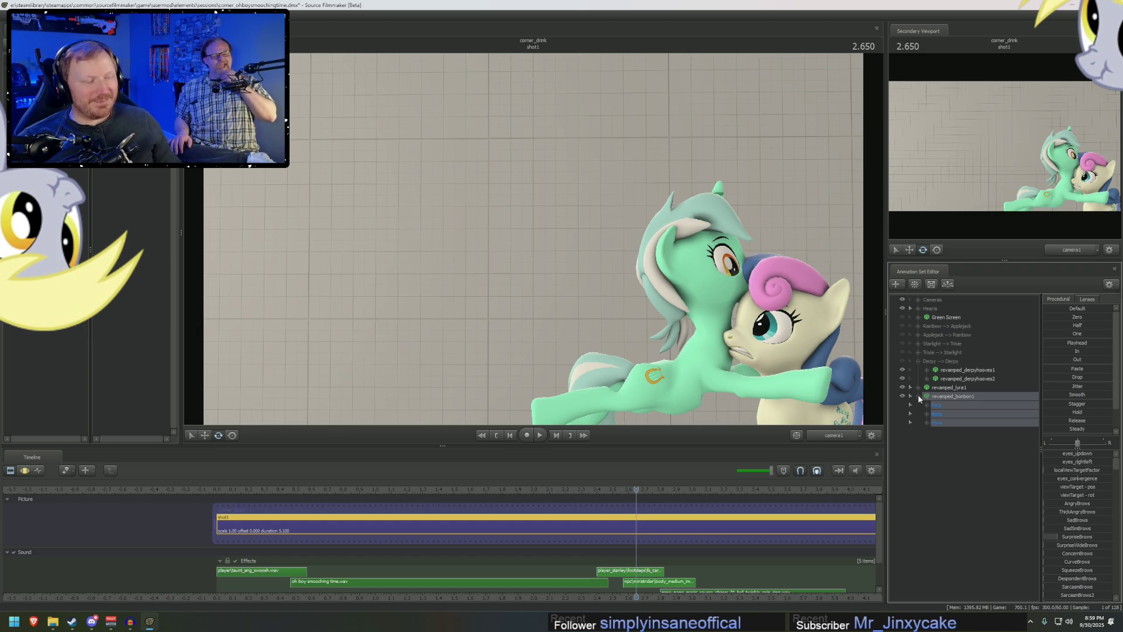
{"action": "left_click", "coordinate": [917, 382]}
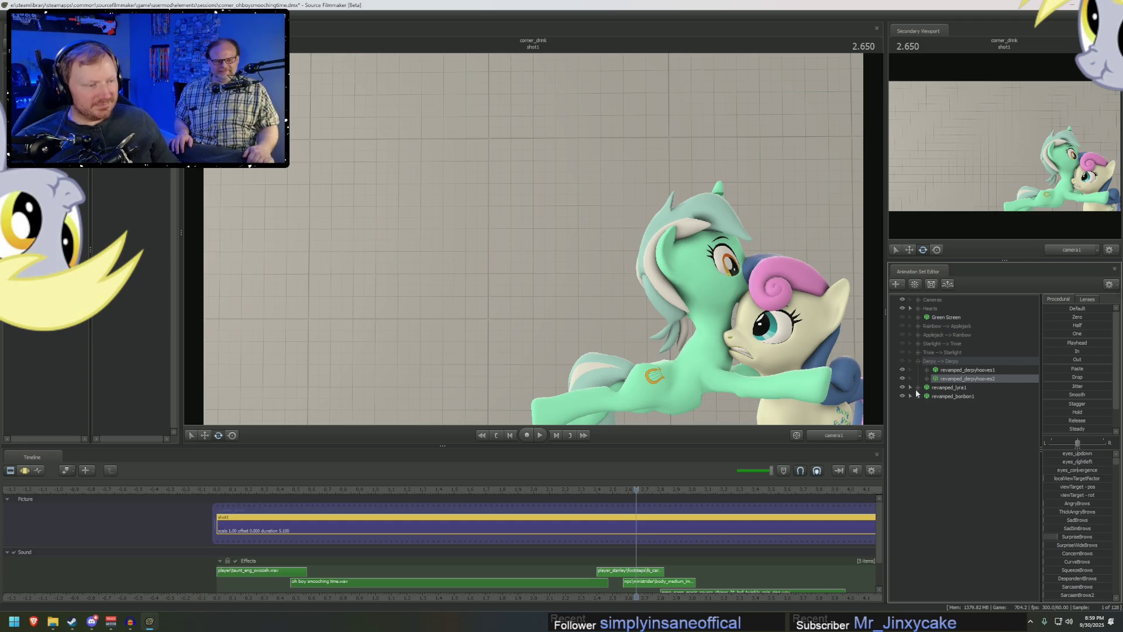
{"action": "left_click", "coordinate": [918, 387]}
{"action": "right_click", "coordinate": [937, 387]}
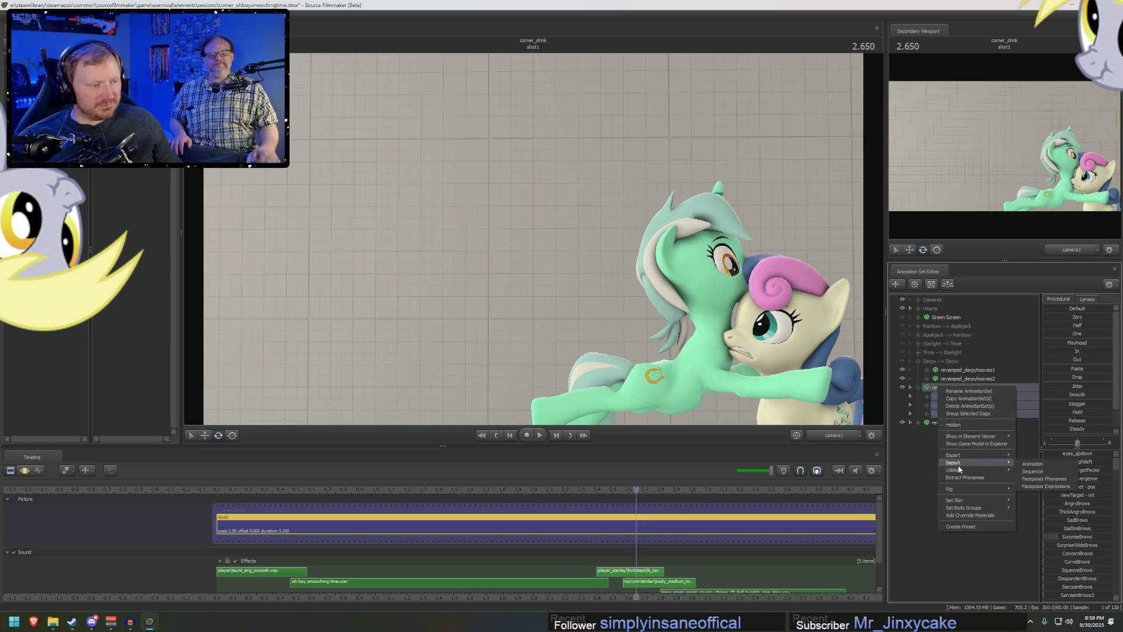
- Bake revamped_bonbon1's procedural jiggle bones via Utilities > Bake Procedural Bones
{"action": "left_click", "coordinate": [1042, 483]}
{"action": "left_click", "coordinate": [940, 422]}
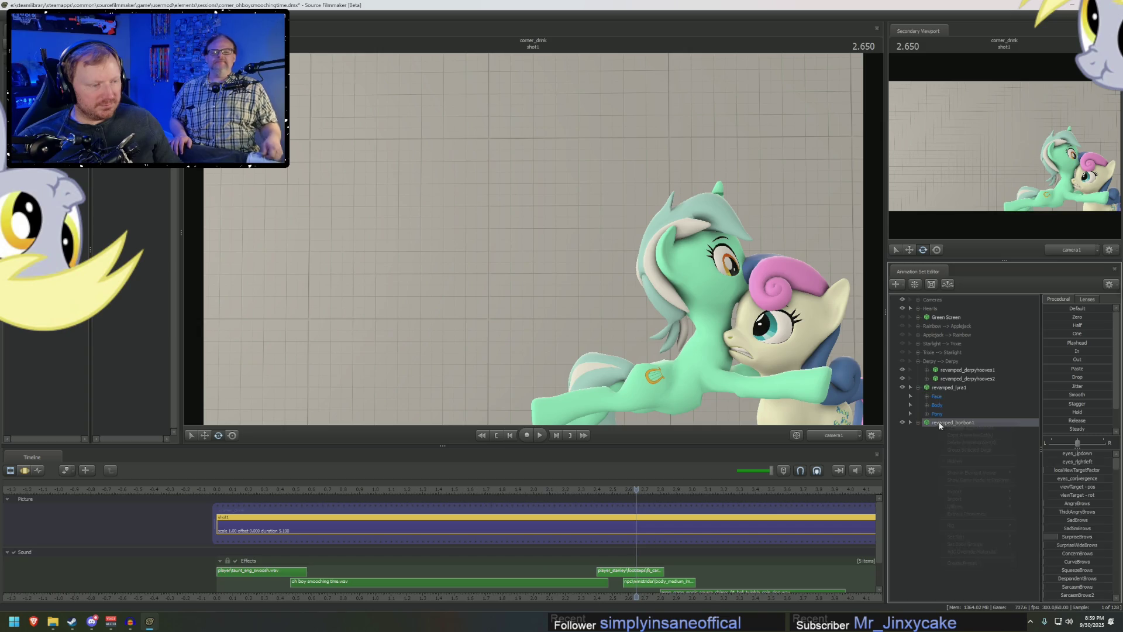
{"action": "right_click", "coordinate": [940, 422]}
{"action": "mouse_move", "coordinate": [966, 507]}
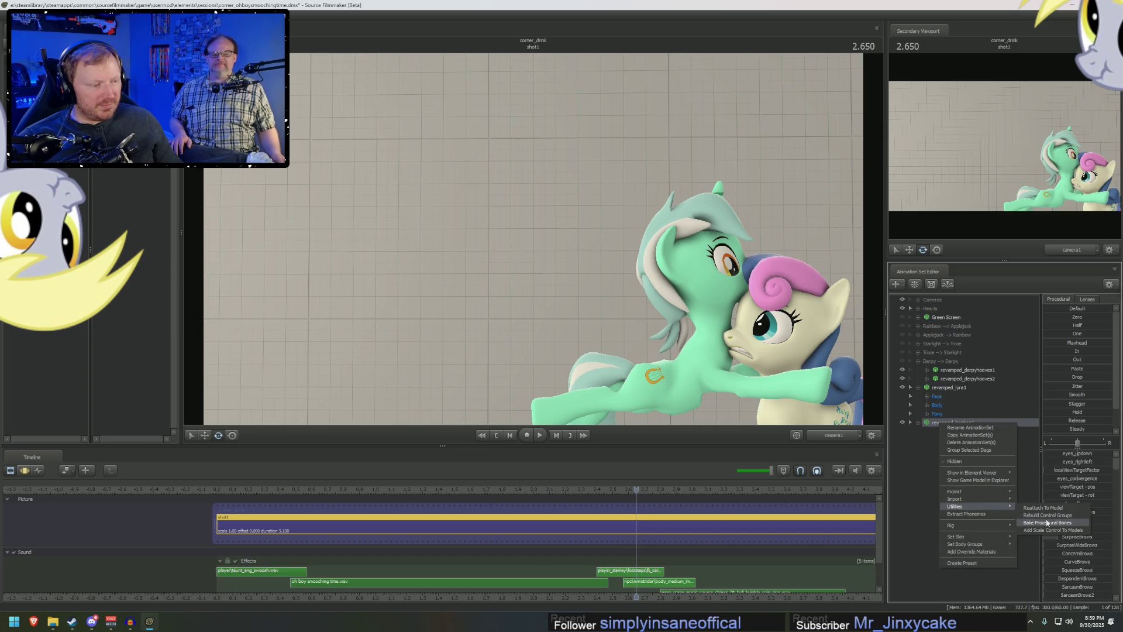
{"action": "left_click", "coordinate": [1047, 522]}
- Check the baked curves and replay the shot to its end at 2.966 s
{"action": "key", "text": "F4"}
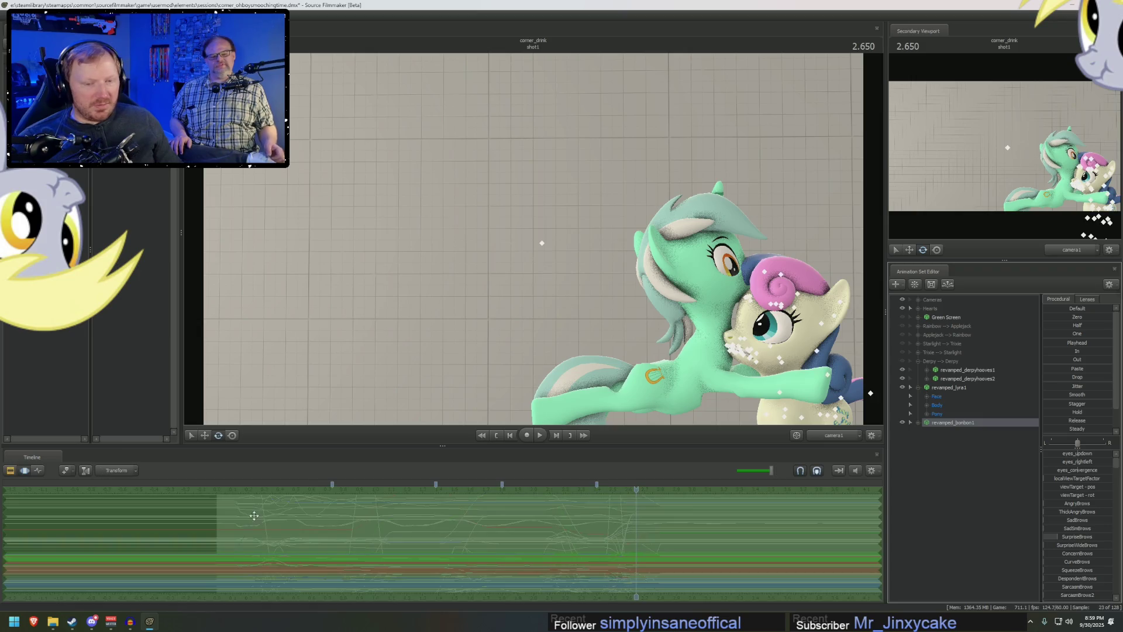
{"action": "key", "text": "F3"}
{"action": "left_click", "coordinate": [220, 489]}
{"action": "key", "text": "space"}
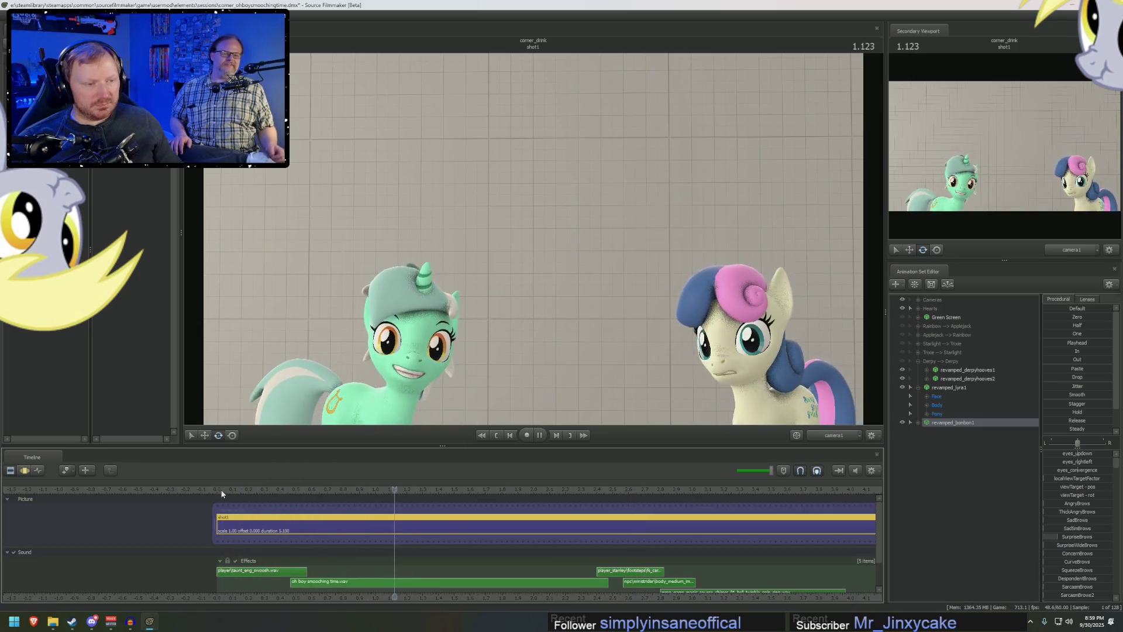
{"action": "key", "text": "space"}
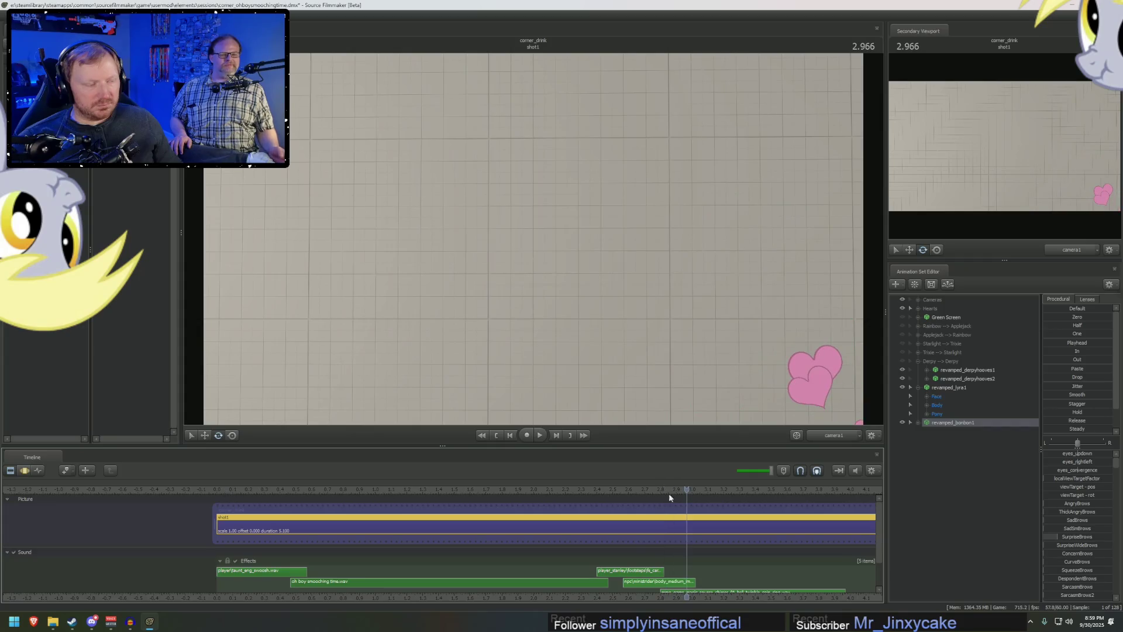
{"action": "left_click", "coordinate": [918, 422]}
{"action": "left_click", "coordinate": [927, 448]}
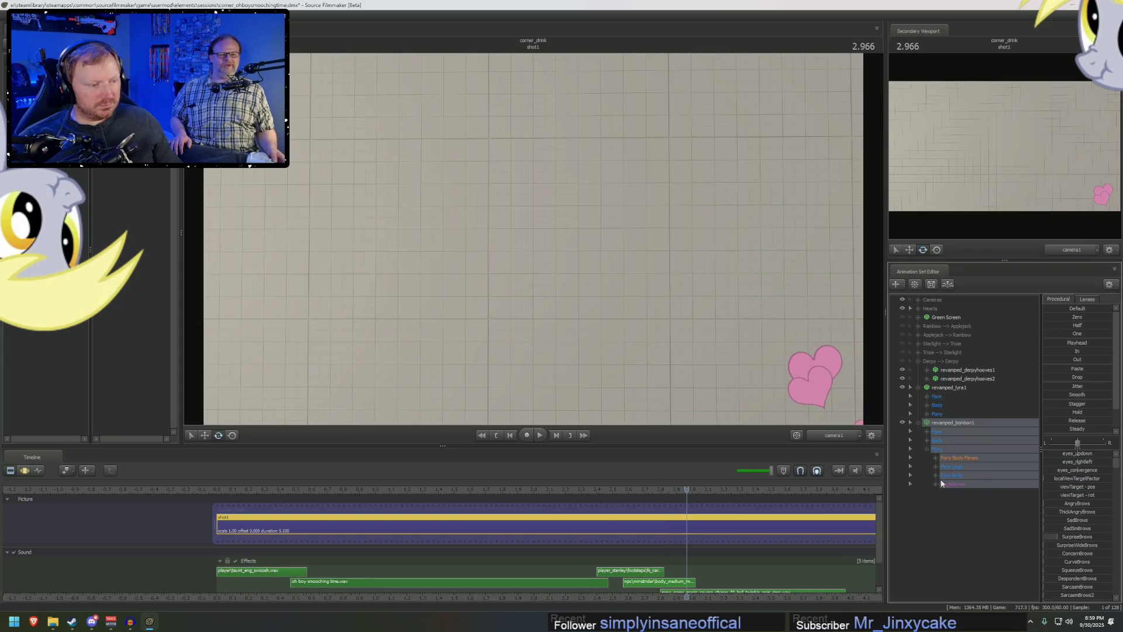
{"action": "left_click", "coordinate": [935, 485]}
{"action": "mouse_move", "coordinate": [968, 565]}
{"action": "left_mouse_down"}
{"action": "mouse_move", "coordinate": [971, 545]}
{"action": "mouse_move", "coordinate": [955, 562]}
{"action": "mouse_move", "coordinate": [957, 545]}
{"action": "left_mouse_up"}
{"action": "left_click", "coordinate": [935, 475]}
{"action": "key", "text": "F4"}
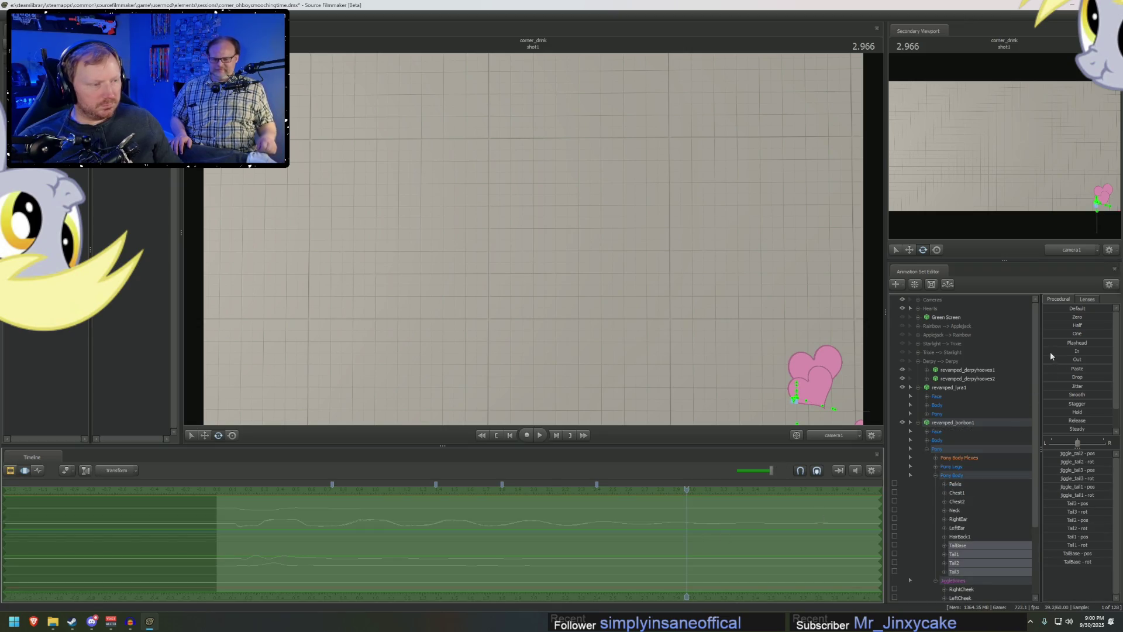
{"action": "left_click", "coordinate": [962, 520]}
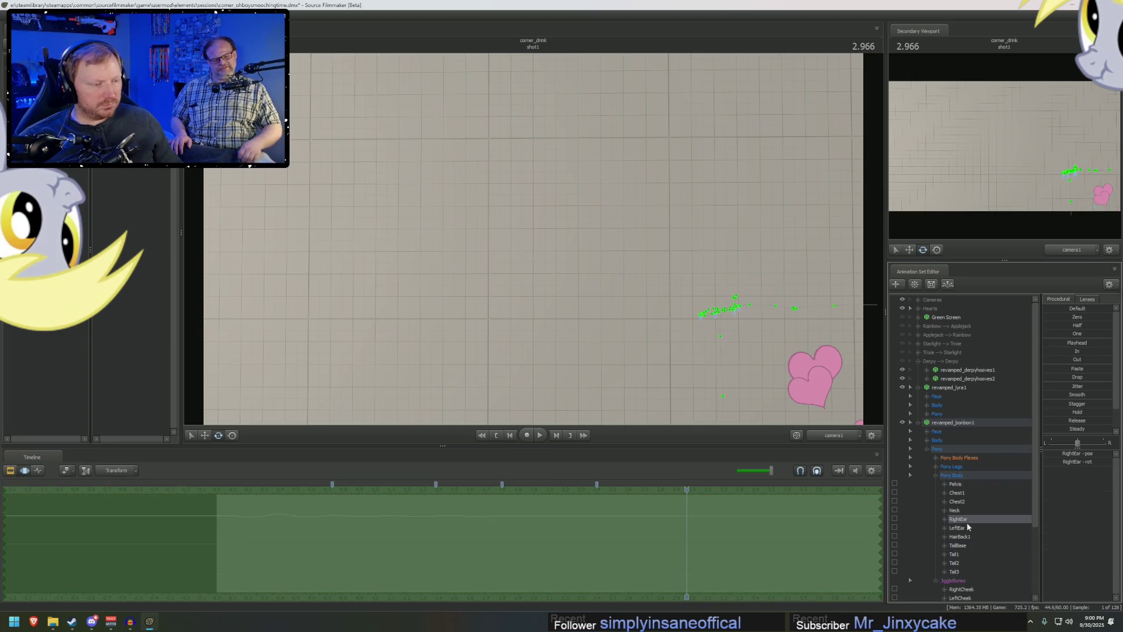
{"action": "left_click", "coordinate": [957, 527], "text": "ctrl"}
{"action": "left_click_drag", "start_coordinate": [1077, 350], "coordinate": [1105, 351]}
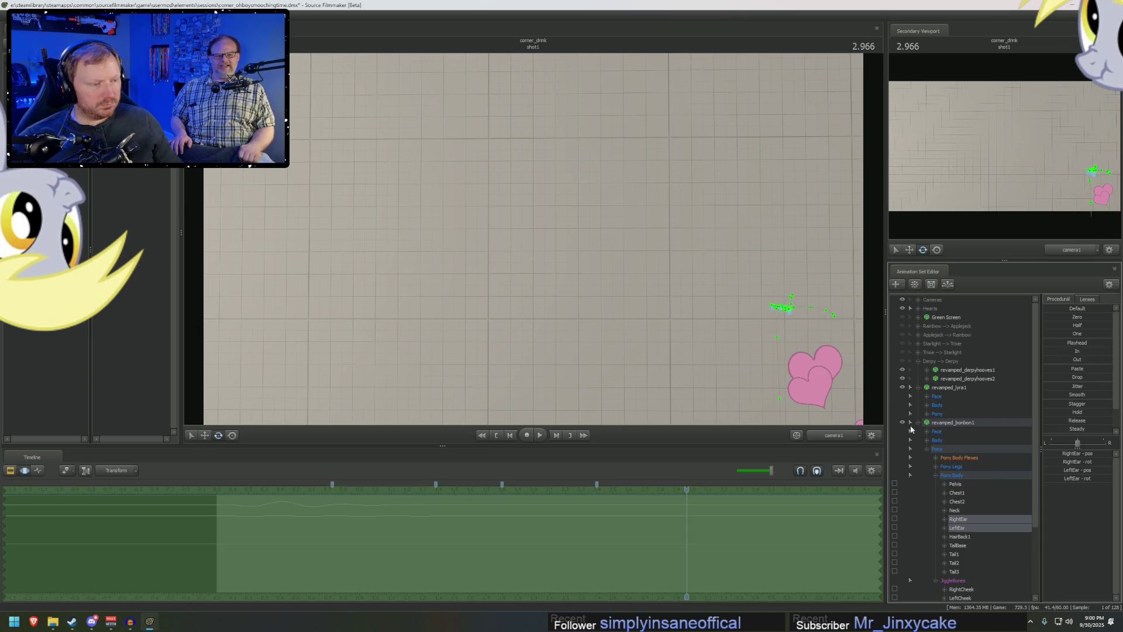
{"action": "left_click", "coordinate": [918, 422]}
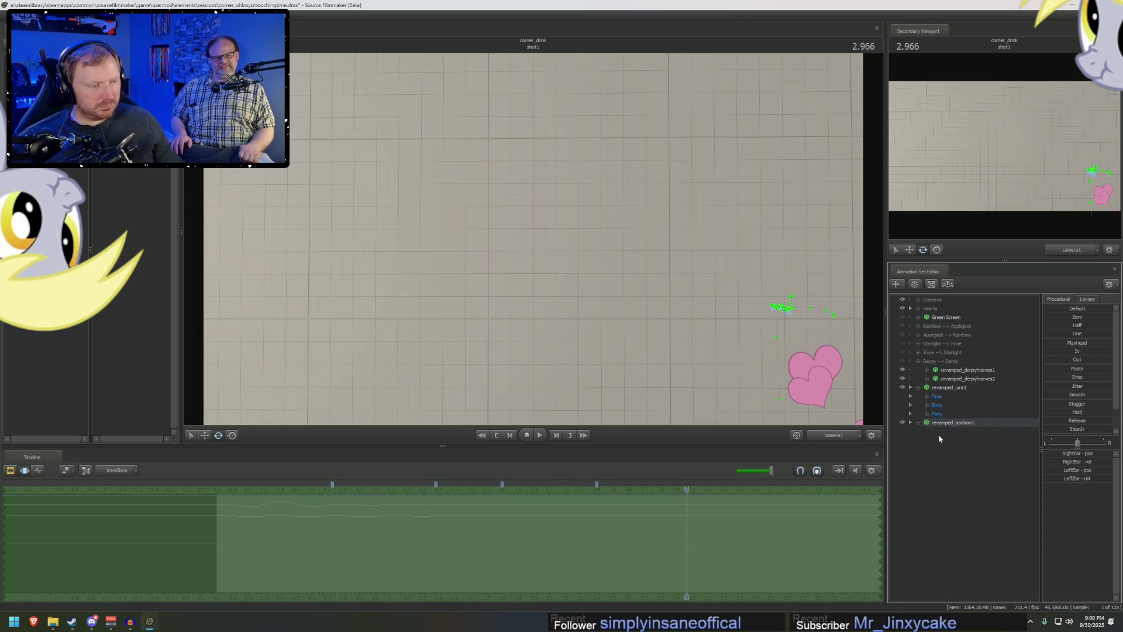
{"action": "left_click", "coordinate": [937, 388]}
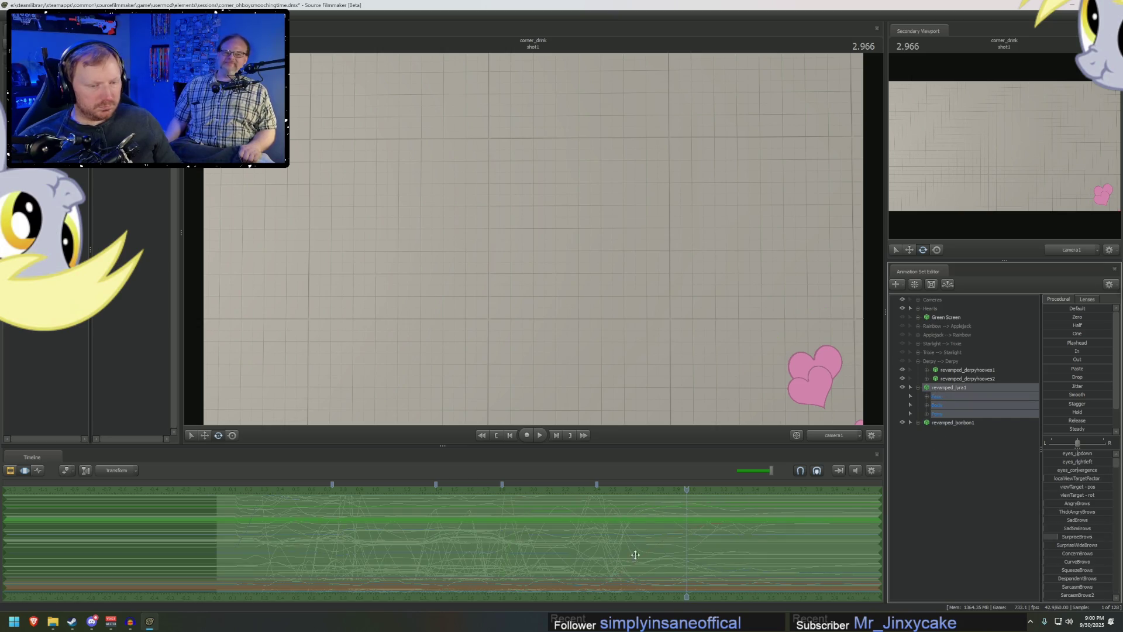
{"action": "left_click", "coordinate": [927, 415]}
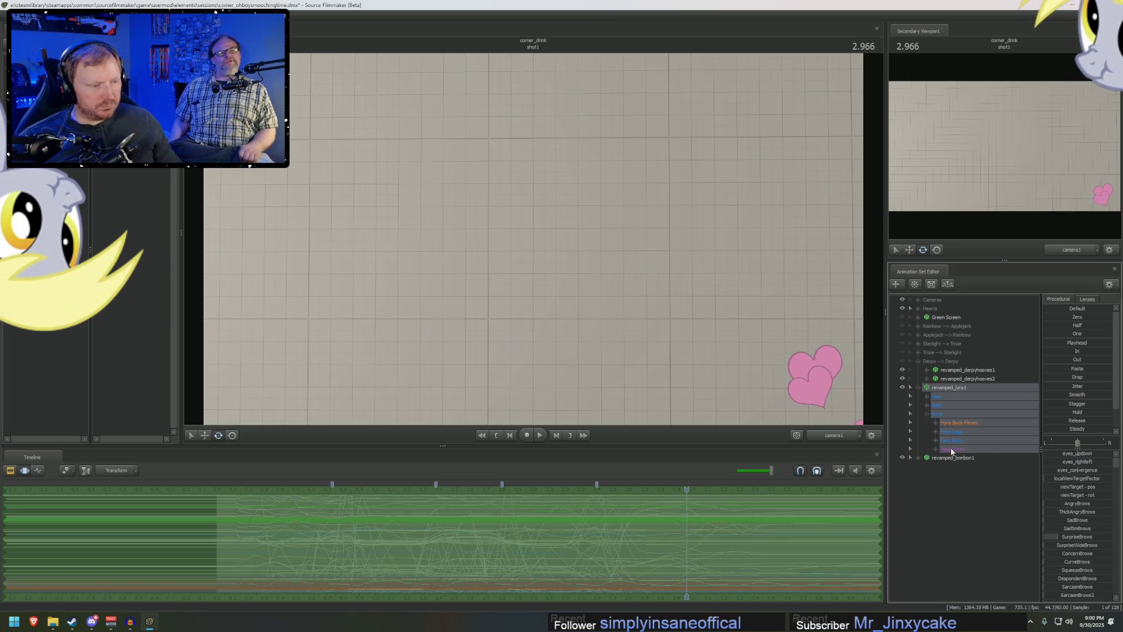
{"action": "left_click", "coordinate": [951, 451]}
{"action": "left_click", "coordinate": [935, 449]}
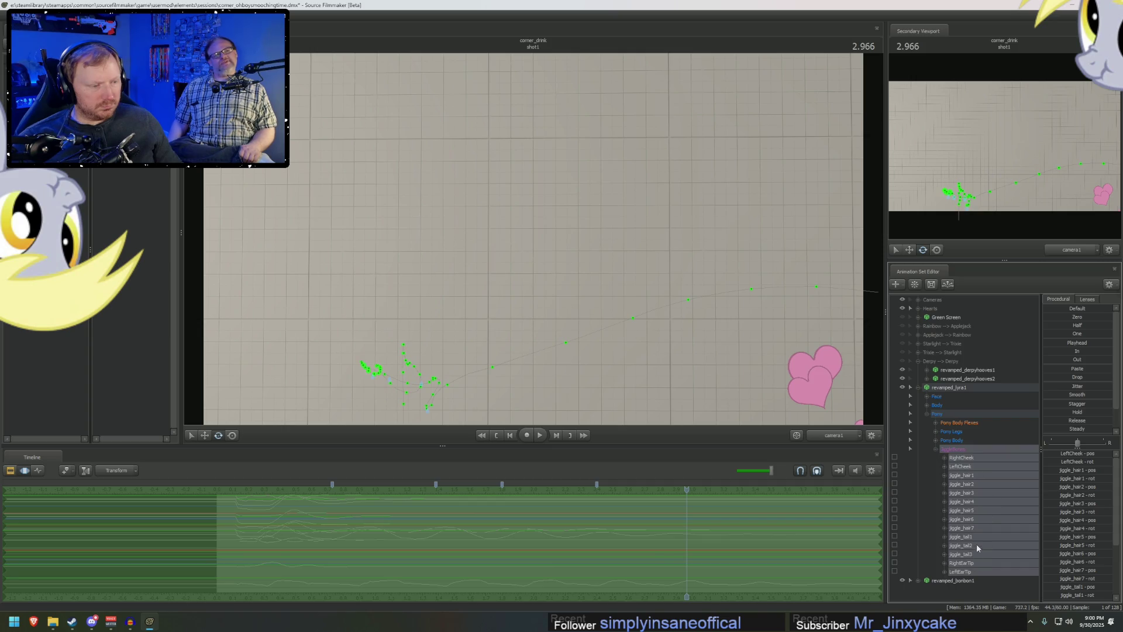
{"action": "mouse_move", "coordinate": [974, 552]}
{"action": "left_mouse_down"}
{"action": "mouse_move", "coordinate": [957, 510]}
{"action": "mouse_move", "coordinate": [968, 483]}
{"action": "left_mouse_up"}
{"action": "left_click", "coordinate": [936, 441]}
{"action": "left_click", "coordinate": [1070, 352]}
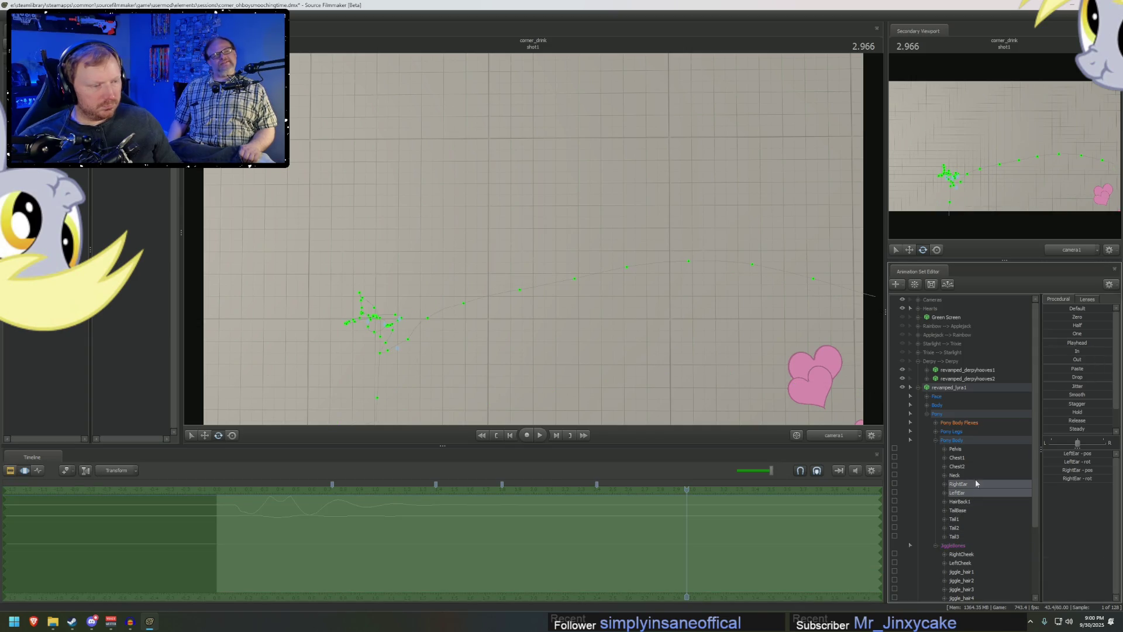
{"action": "left_click", "coordinate": [1060, 352]}
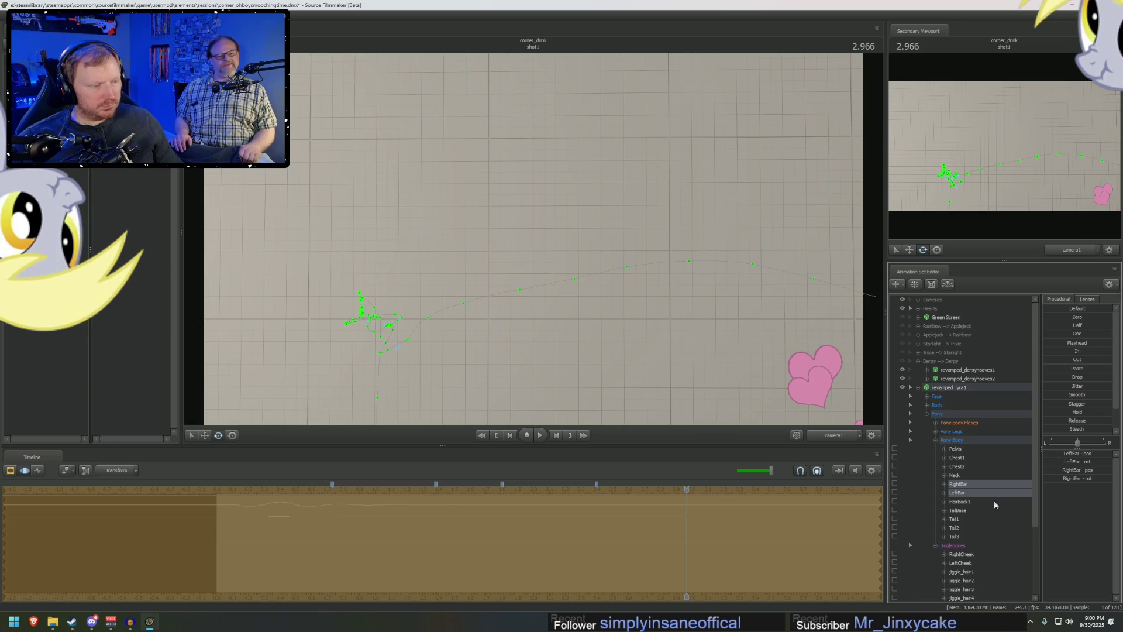
{"action": "scroll", "coordinate": [989, 503], "scroll_direction": "down", "scroll_amount": 5}
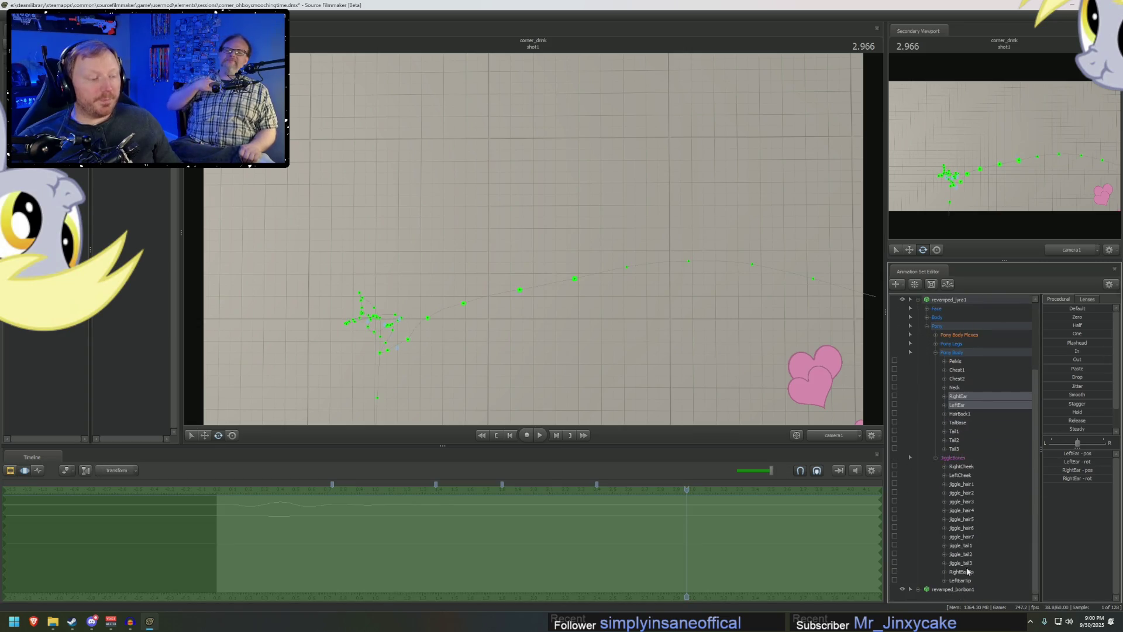
{"action": "left_click", "coordinate": [975, 563]}
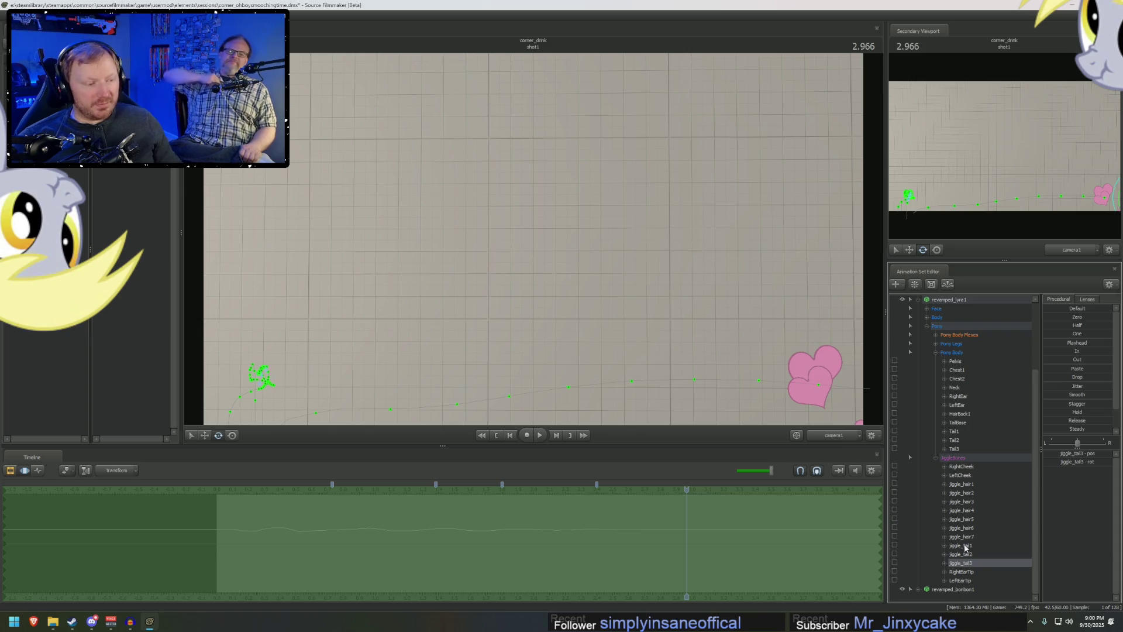
{"action": "left_click", "coordinate": [971, 536]}
{"action": "left_click", "coordinate": [976, 484], "text": "shift"}
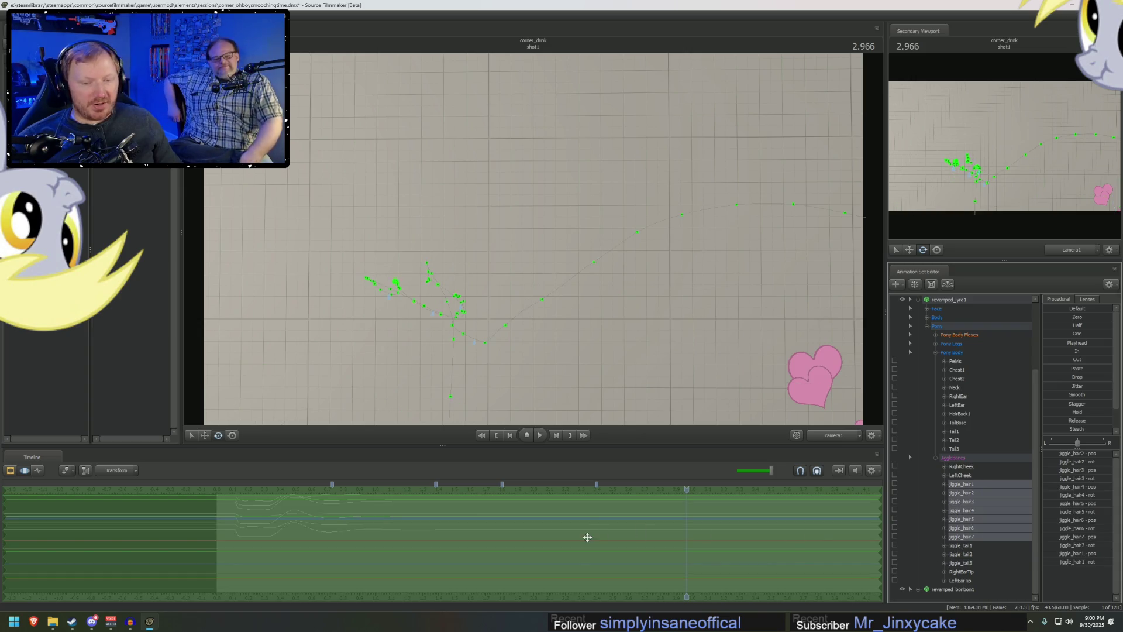
{"action": "key", "text": "F2"}
{"action": "left_click", "coordinate": [244, 494]}
{"action": "key", "text": "space"}
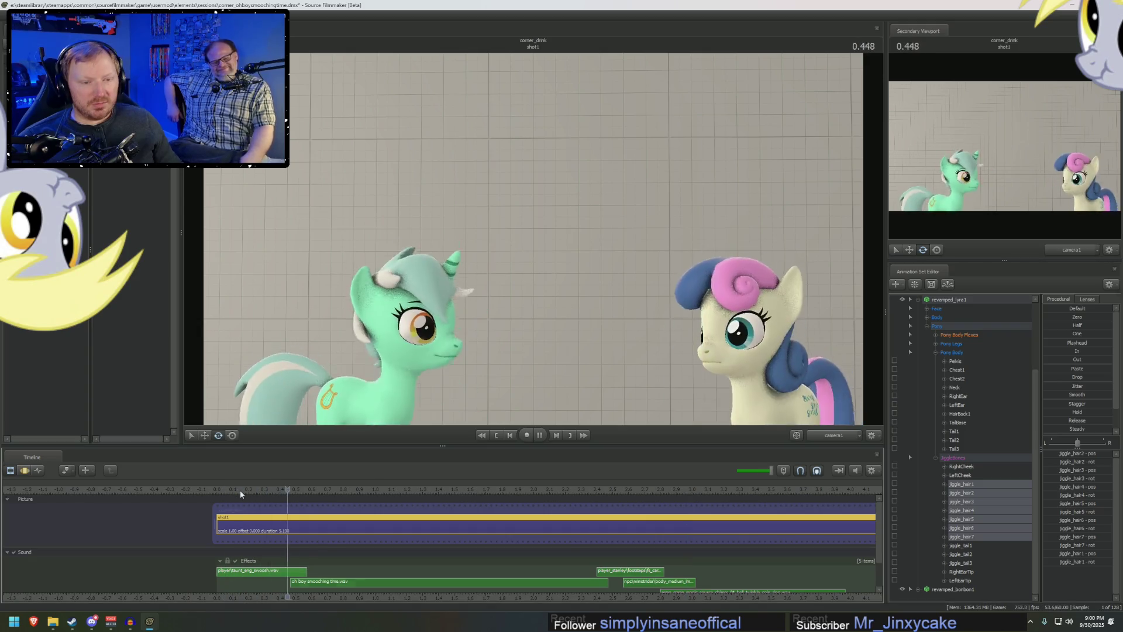
- Replay the shot from the start to inspect Lyra's hair
{"action": "key", "text": "space"}
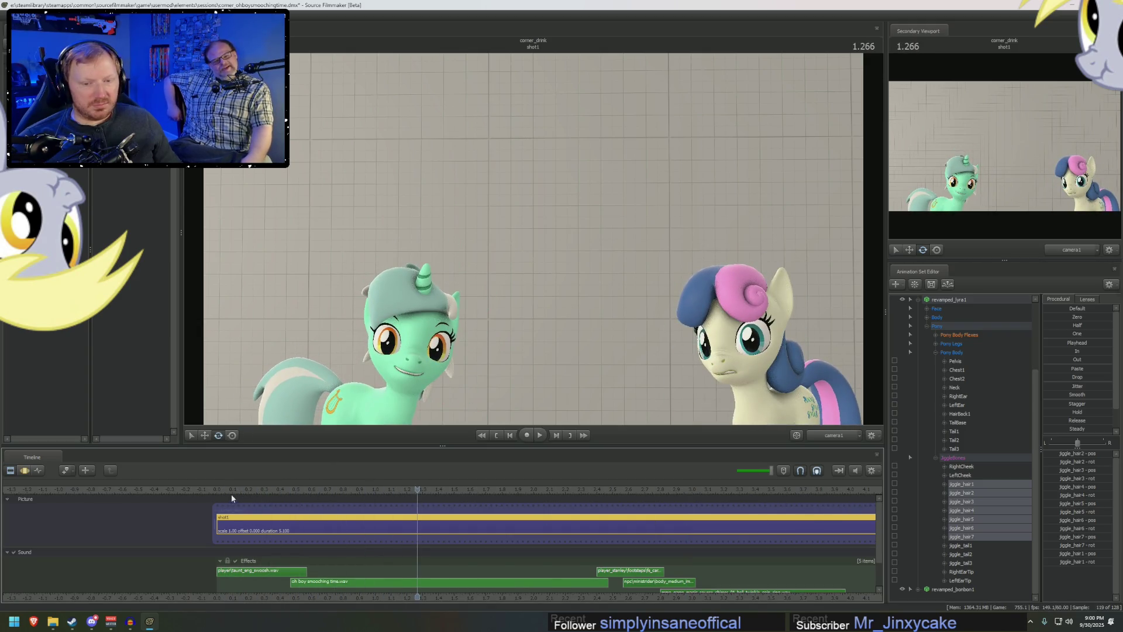
{"action": "left_click", "coordinate": [231, 497]}
{"action": "key", "text": "space"}
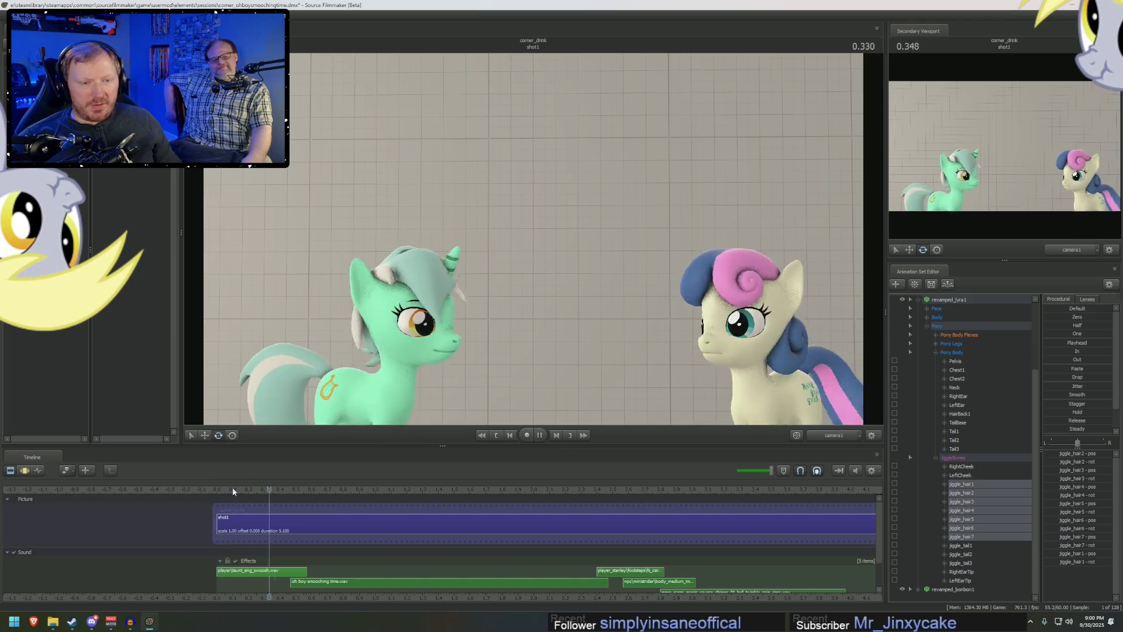
{"action": "key", "text": "space"}
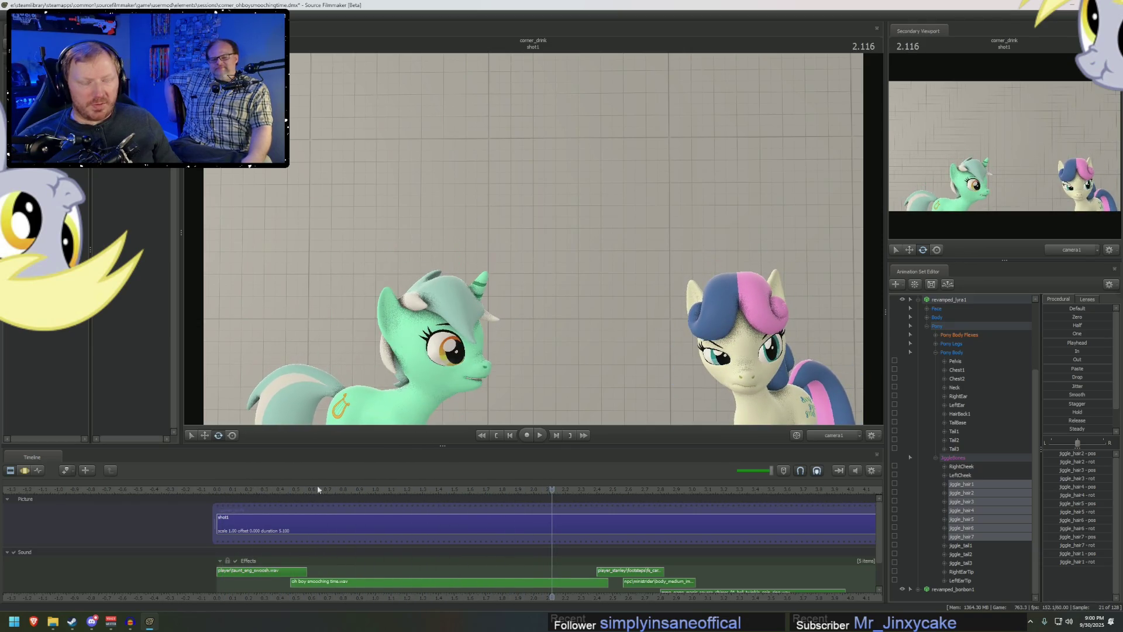
- Bake revamped_lyra1's procedural bones and replay the shot, stopping at 2.333 s
{"action": "key", "text": "F4"}
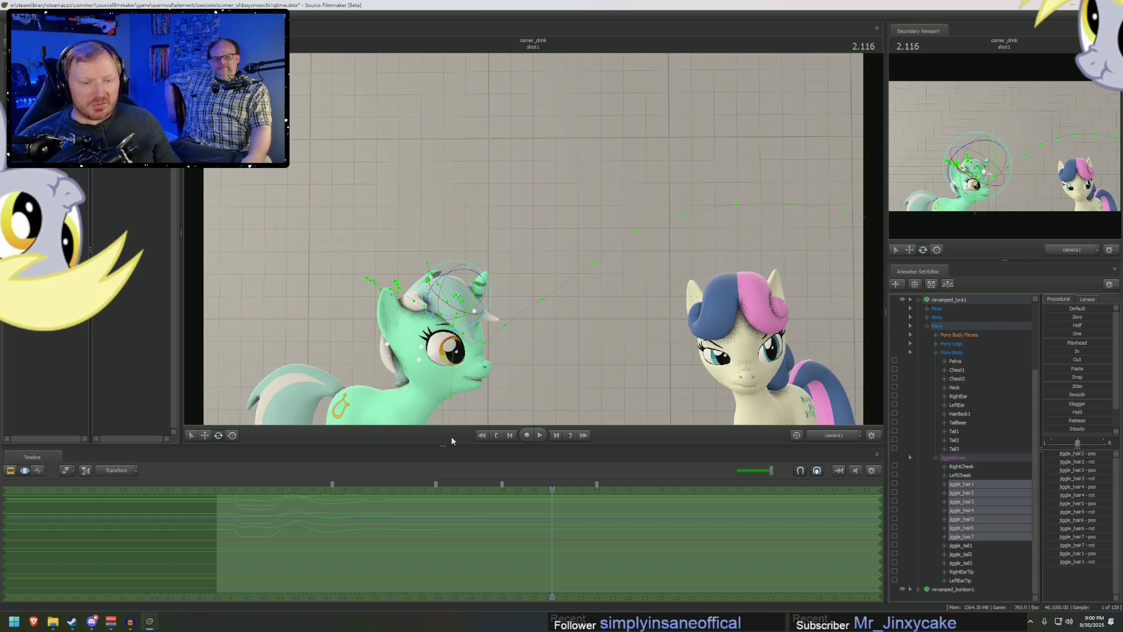
{"action": "right_click", "coordinate": [961, 299]}
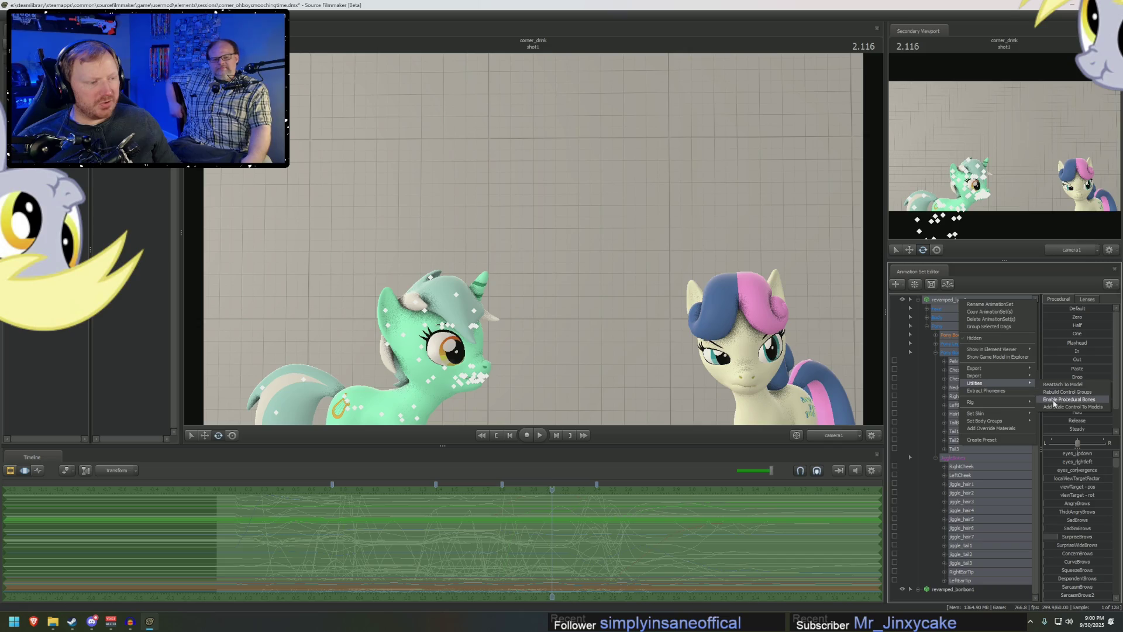
{"action": "left_click", "coordinate": [464, 465]}
{"action": "key", "text": "F3"}
{"action": "left_click", "coordinate": [224, 490]}
{"action": "key", "text": "space"}
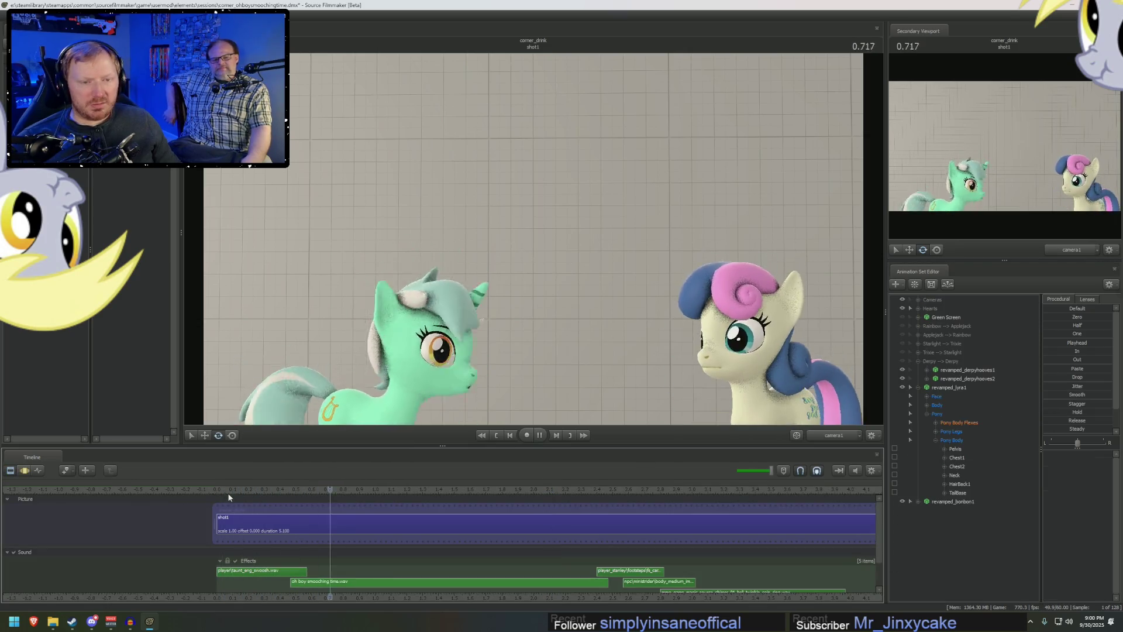
{"action": "key", "text": "space"}
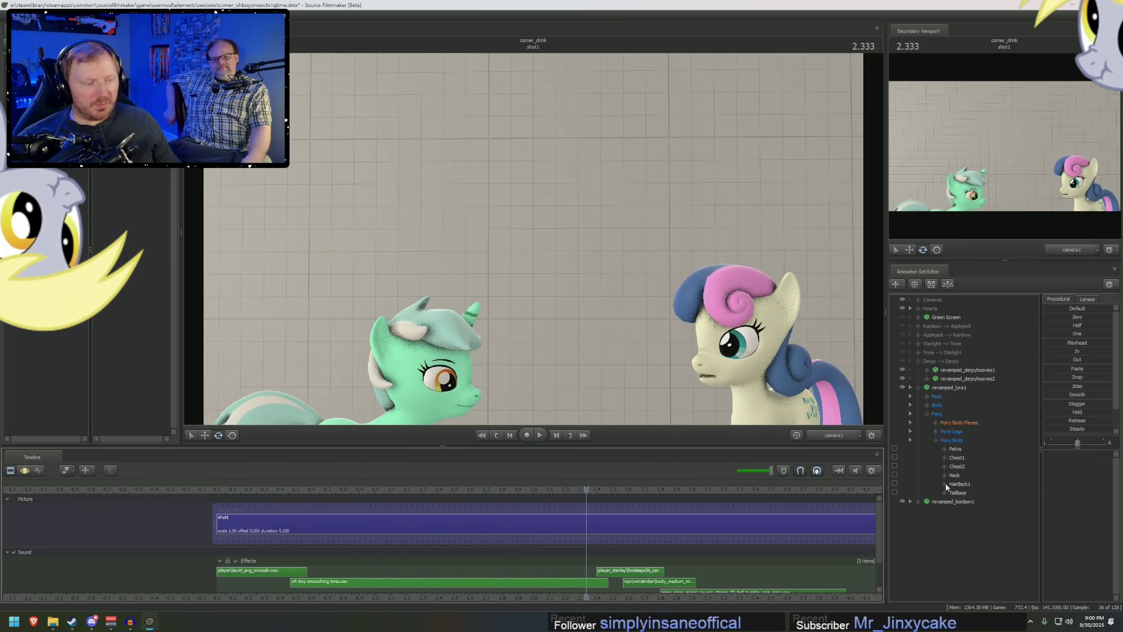
- Run a utility on Lyra's animation set, select her seven jiggle-hair controls, and play the shot to check the hair
{"action": "right_click", "coordinate": [968, 387]}
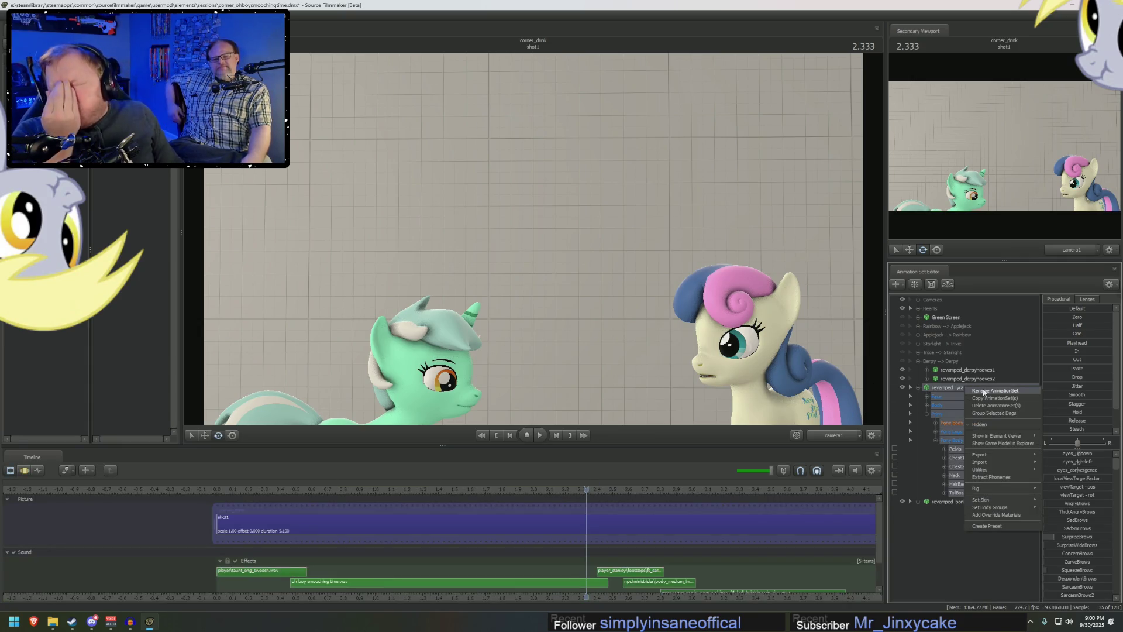
{"action": "mouse_move", "coordinate": [987, 471]}
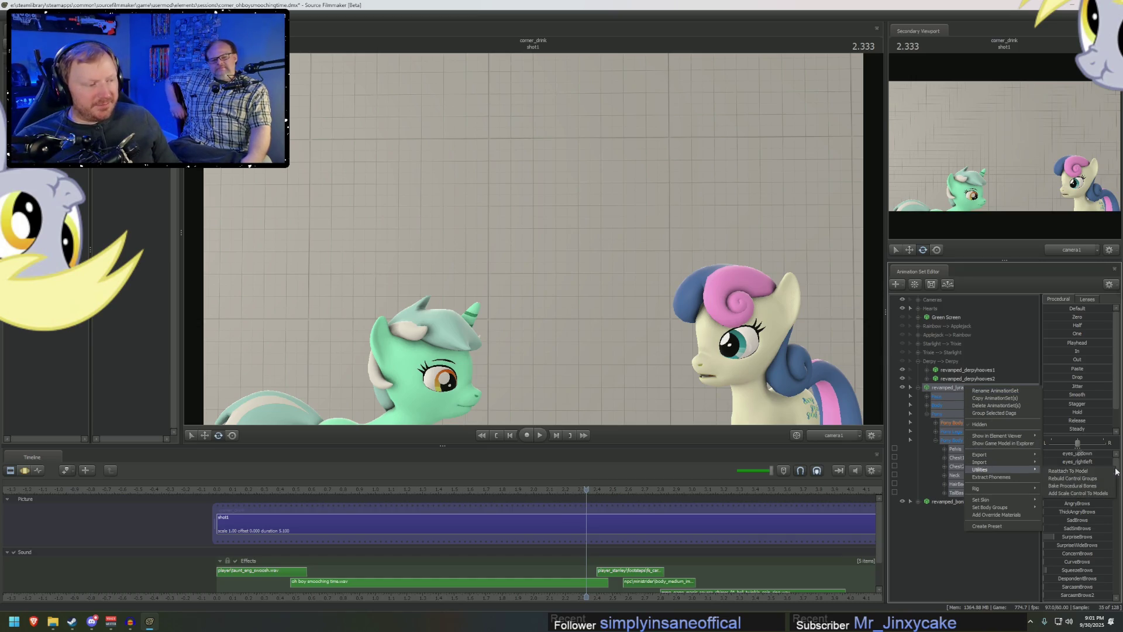
{"action": "left_click", "coordinate": [1075, 486]}
{"action": "left_click", "coordinate": [936, 545]}
{"action": "scroll", "coordinate": [958, 544], "scroll_direction": "down", "scroll_amount": 3}
{"action": "left_click_drag", "start_coordinate": [968, 494], "coordinate": [956, 546]}
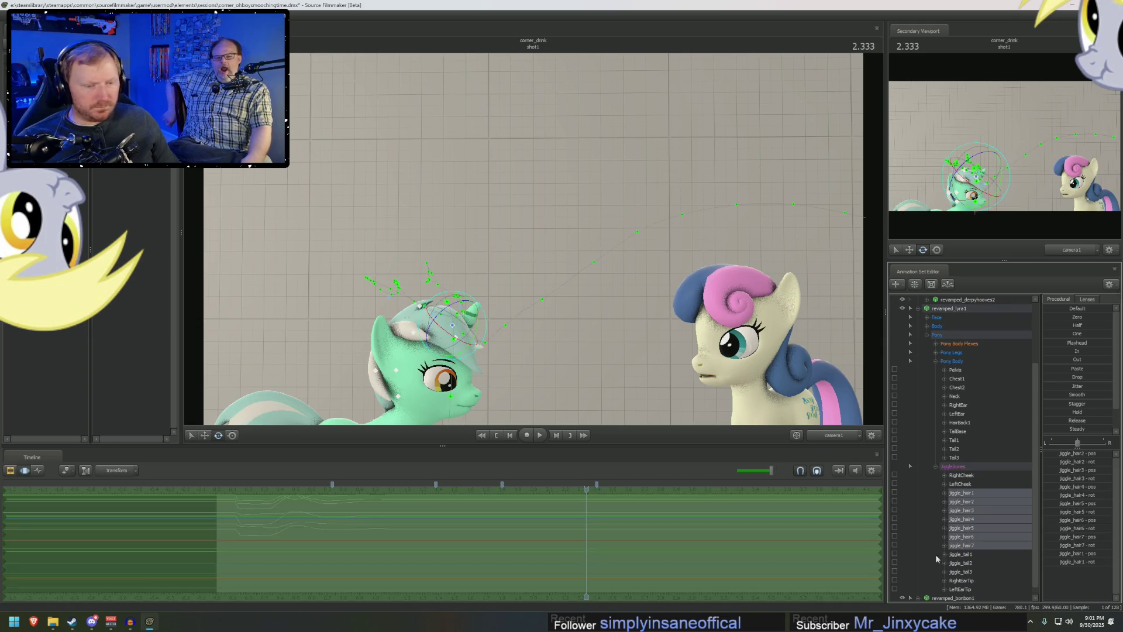
{"action": "key", "text": "ctrl+1"}
{"action": "key", "text": "space"}
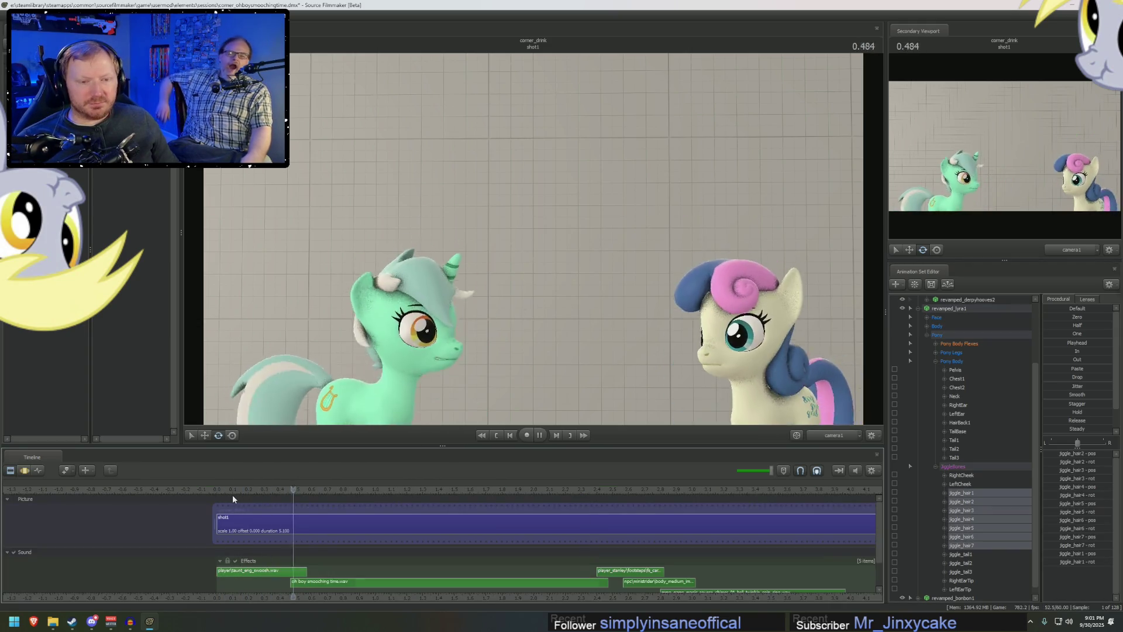
{"action": "key", "text": "space"}
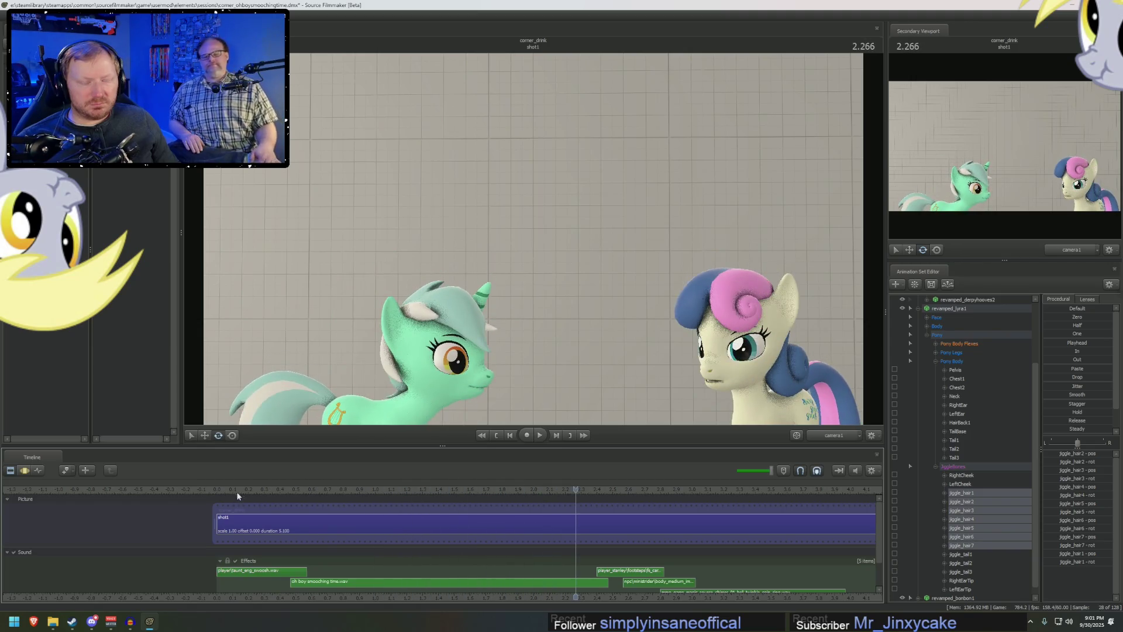
- Rebuild Lyra's control groups, save the session, and collapse the Derpy --> Derpy group
{"action": "right_click", "coordinate": [959, 310]}
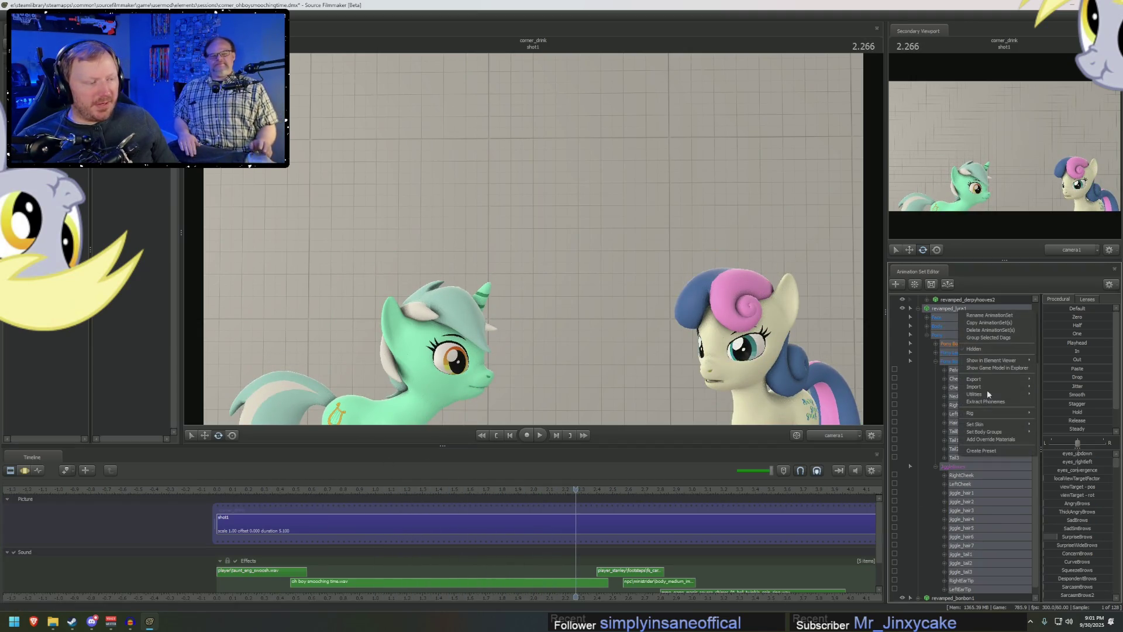
{"action": "mouse_move", "coordinate": [994, 394]}
{"action": "left_click", "coordinate": [1068, 403]}
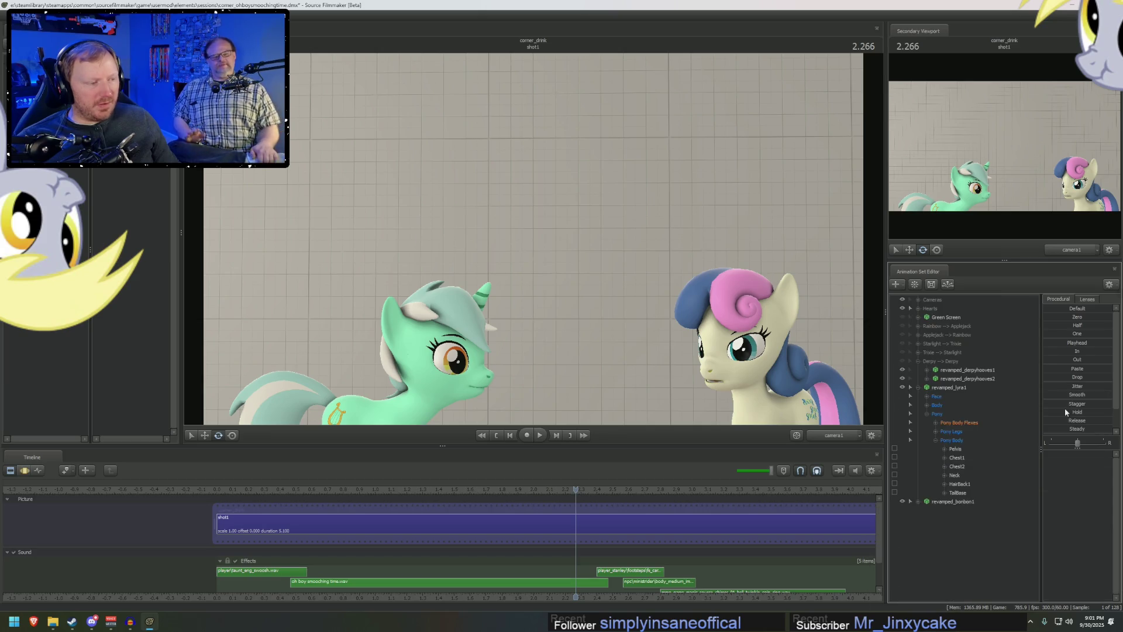
{"action": "key", "text": "ctrl+s"}
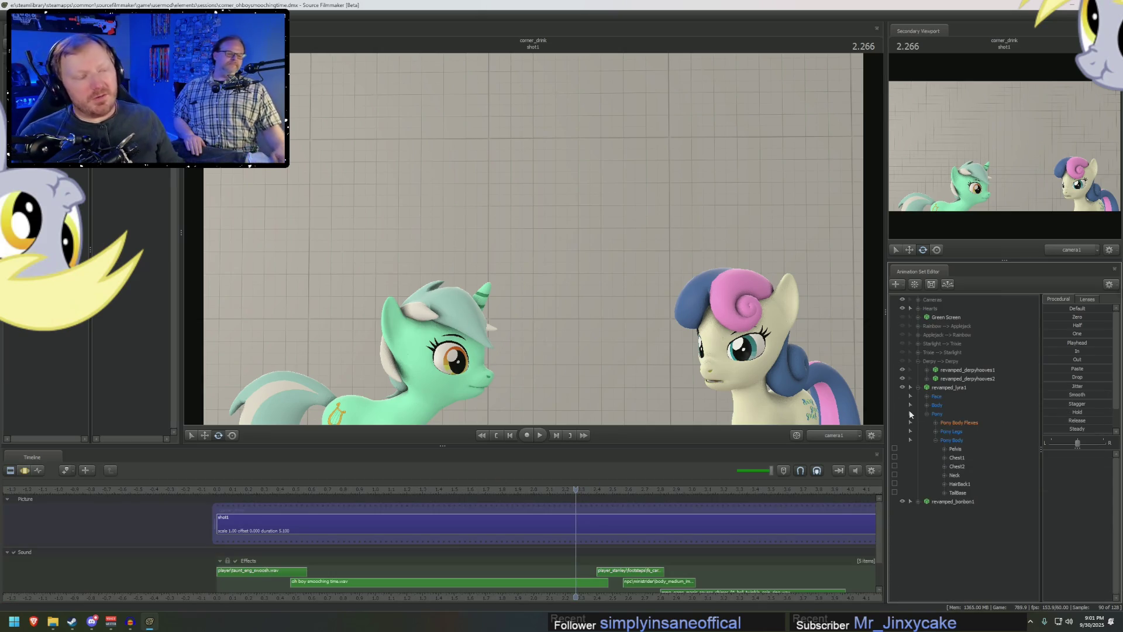
{"action": "left_click", "coordinate": [918, 362]}
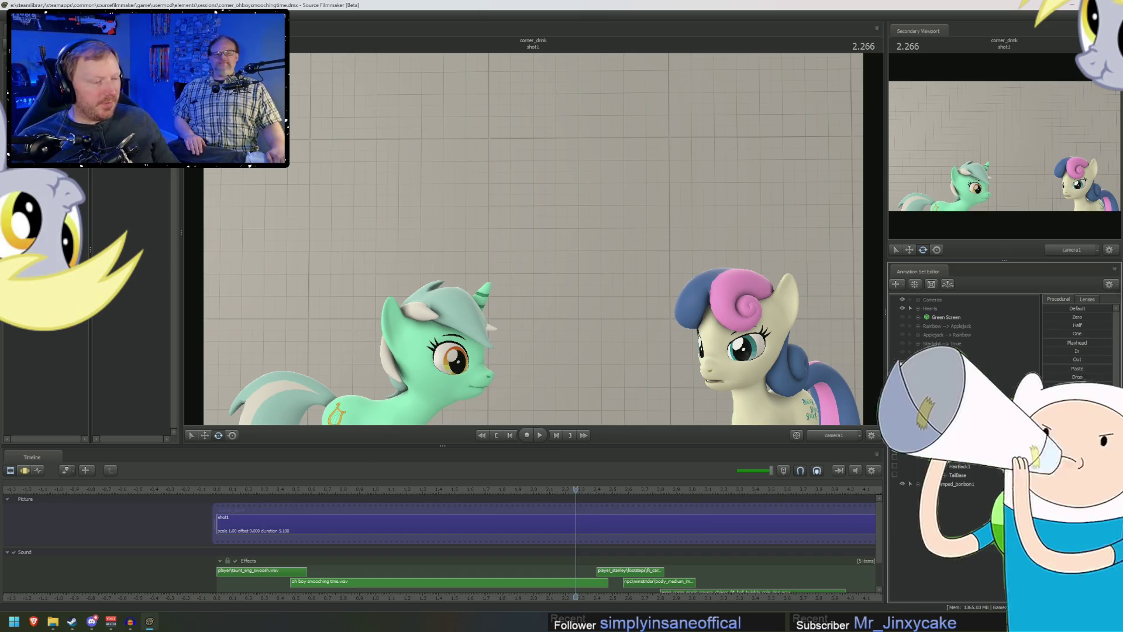
{"action": "left_click", "coordinate": [239, 489]}
{"action": "key", "text": "space"}
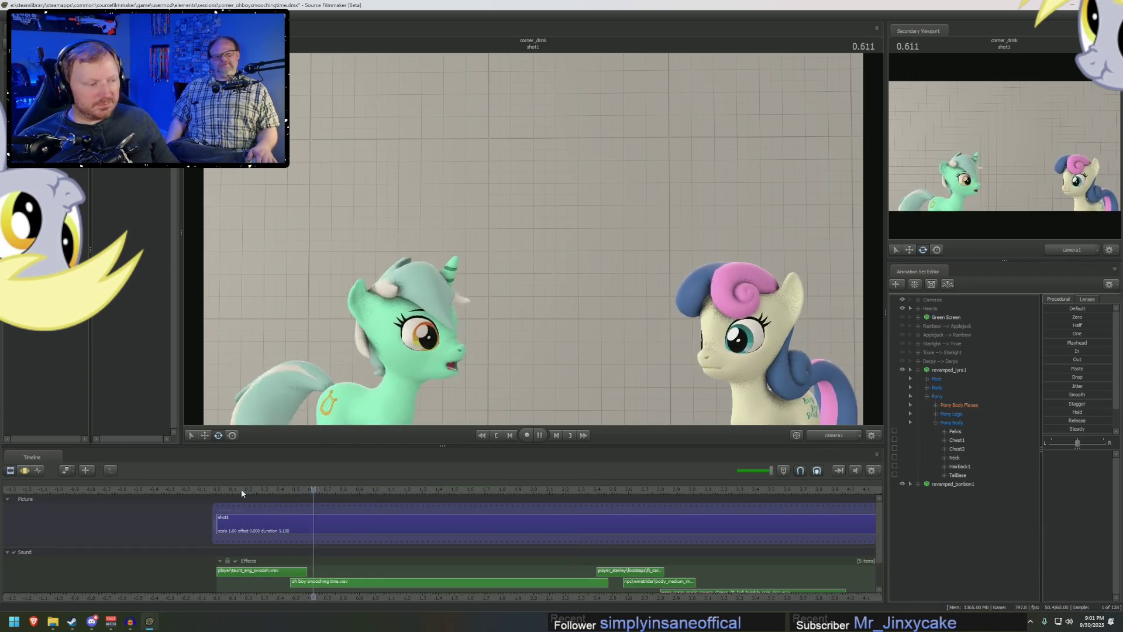
{"action": "left_click", "coordinate": [244, 488]}
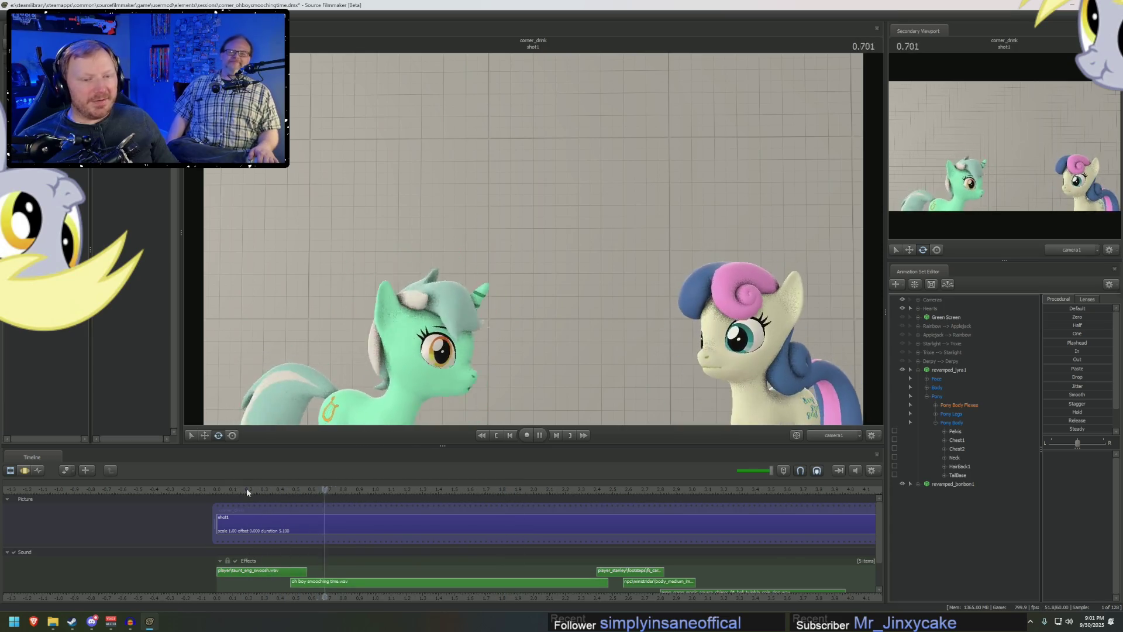
{"action": "left_click", "coordinate": [818, 440]}
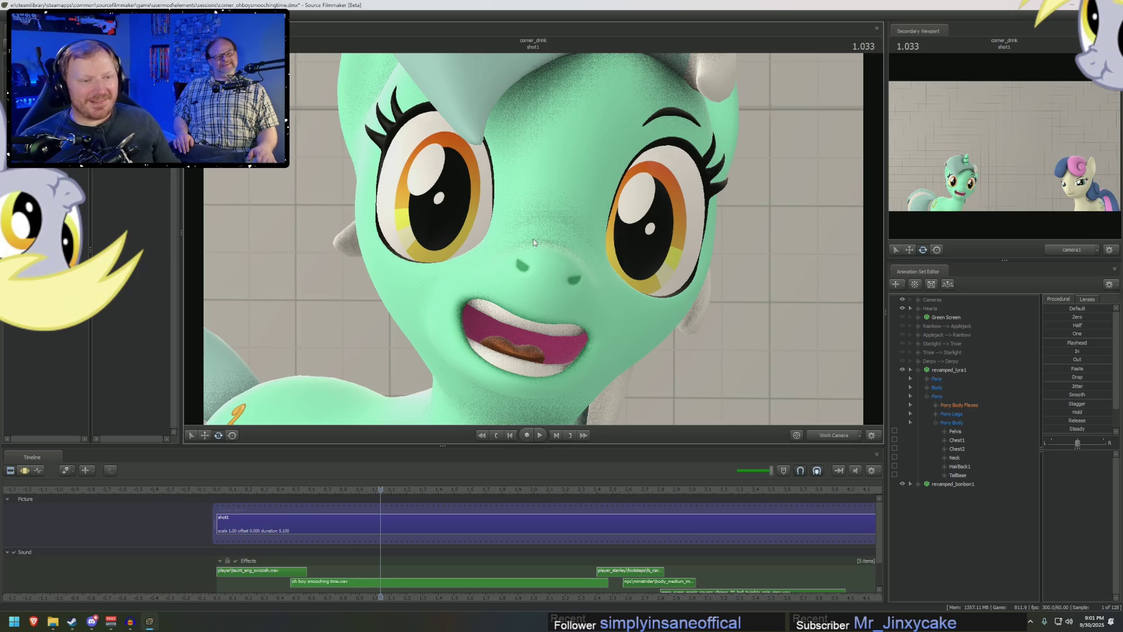
{"action": "key", "text": "F3"}
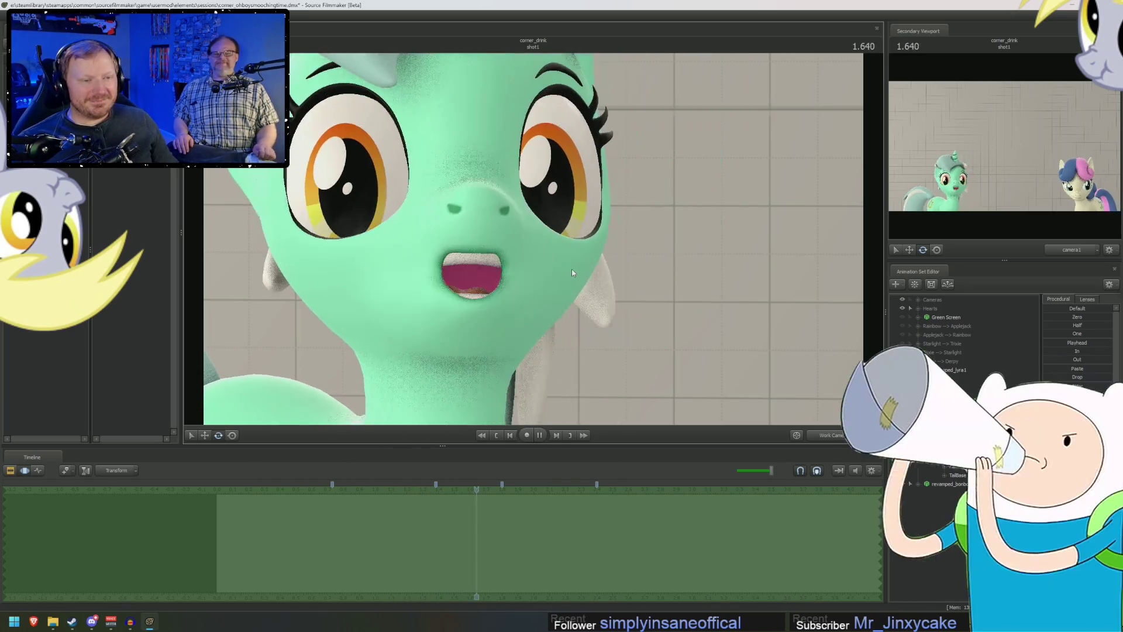
{"action": "mouse_move", "coordinate": [573, 272]}
{"action": "right_mouse_down"}
{"action": "mouse_move", "coordinate": [574, 240]}
{"action": "mouse_move", "coordinate": [591, 237]}
{"action": "right_mouse_up"}
{"action": "middle_click_drag", "start_coordinate": [810, 316], "coordinate": [560, 293]}
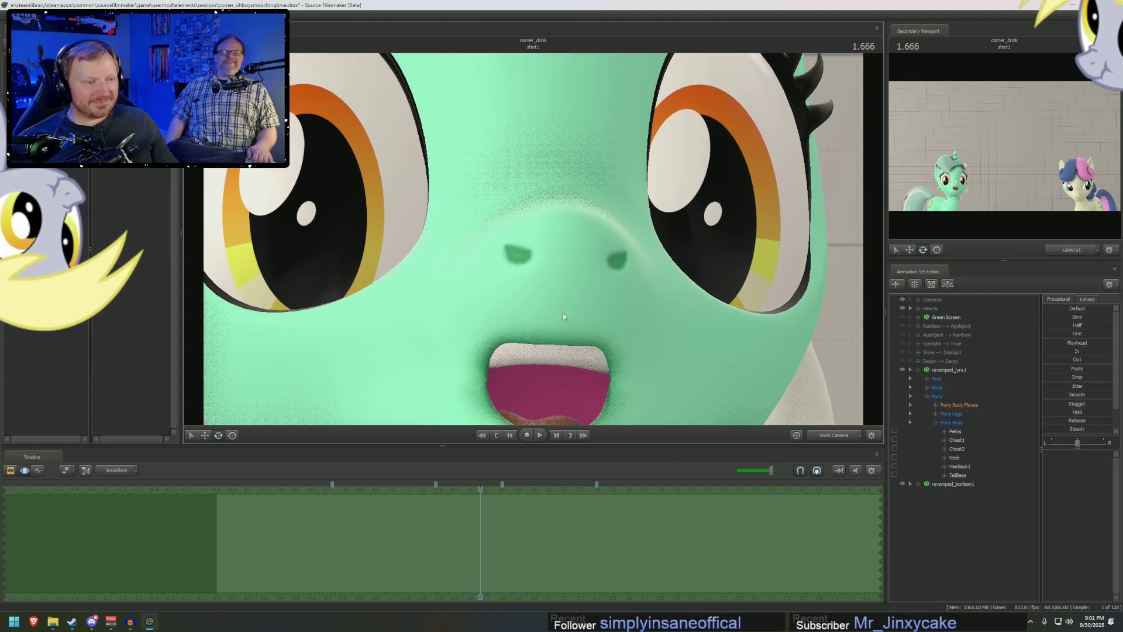
{"action": "mouse_move", "coordinate": [819, 381]}
{"action": "right_mouse_down"}
{"action": "mouse_move", "coordinate": [819, 409]}
{"action": "mouse_move", "coordinate": [819, 363]}
{"action": "mouse_move", "coordinate": [808, 360]}
{"action": "right_mouse_up"}
{"action": "mouse_move", "coordinate": [533, 238]}
{"action": "left_mouse_down"}
{"action": "mouse_move", "coordinate": [673, 234]}
{"action": "mouse_move", "coordinate": [696, 245]}
{"action": "mouse_move", "coordinate": [409, 249]}
{"action": "mouse_move", "coordinate": [404, 260]}
{"action": "left_mouse_up"}
{"action": "mouse_move", "coordinate": [542, 250]}
{"action": "right_mouse_down"}
{"action": "mouse_move", "coordinate": [543, 275]}
{"action": "mouse_move", "coordinate": [543, 251]}
{"action": "right_mouse_up"}
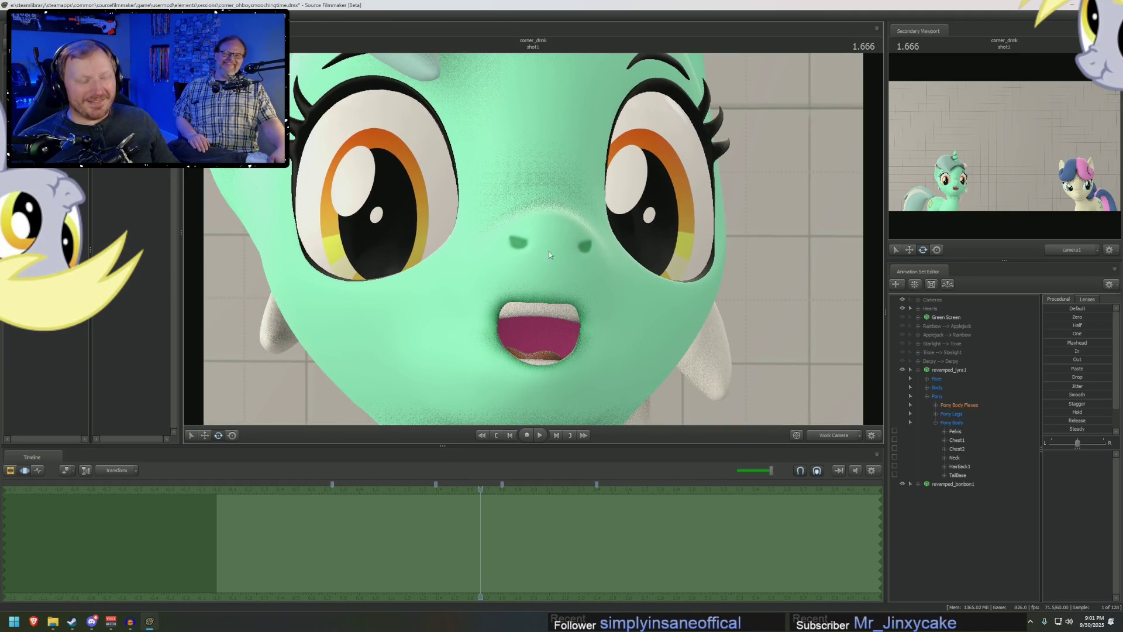
{"action": "left_click", "coordinate": [848, 436]}
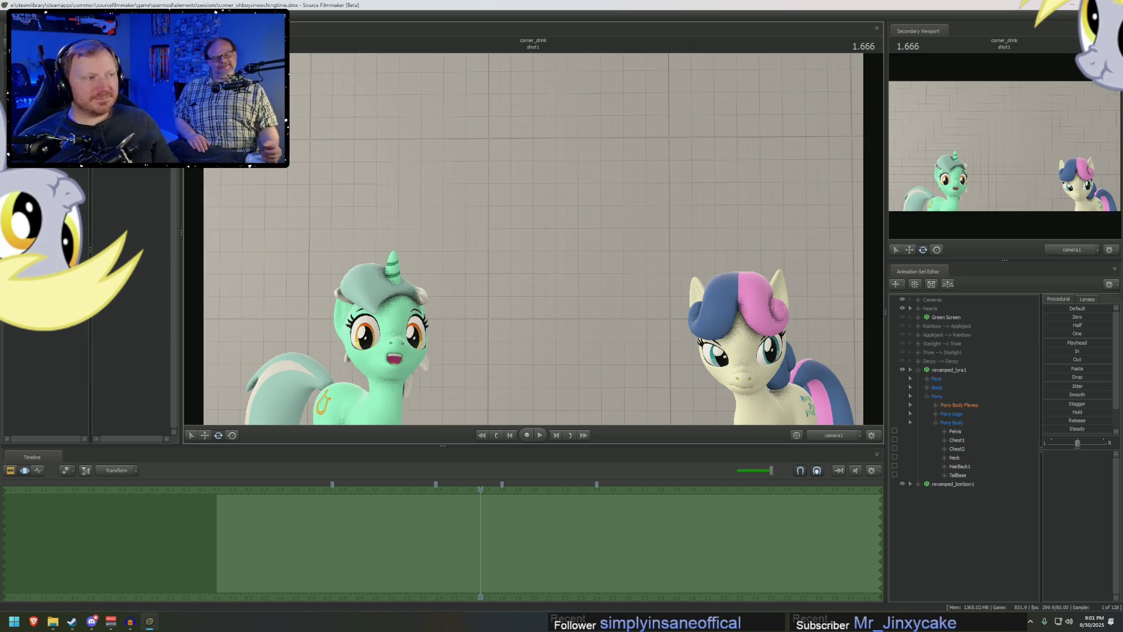
{"action": "left_click", "coordinate": [1110, 4]}
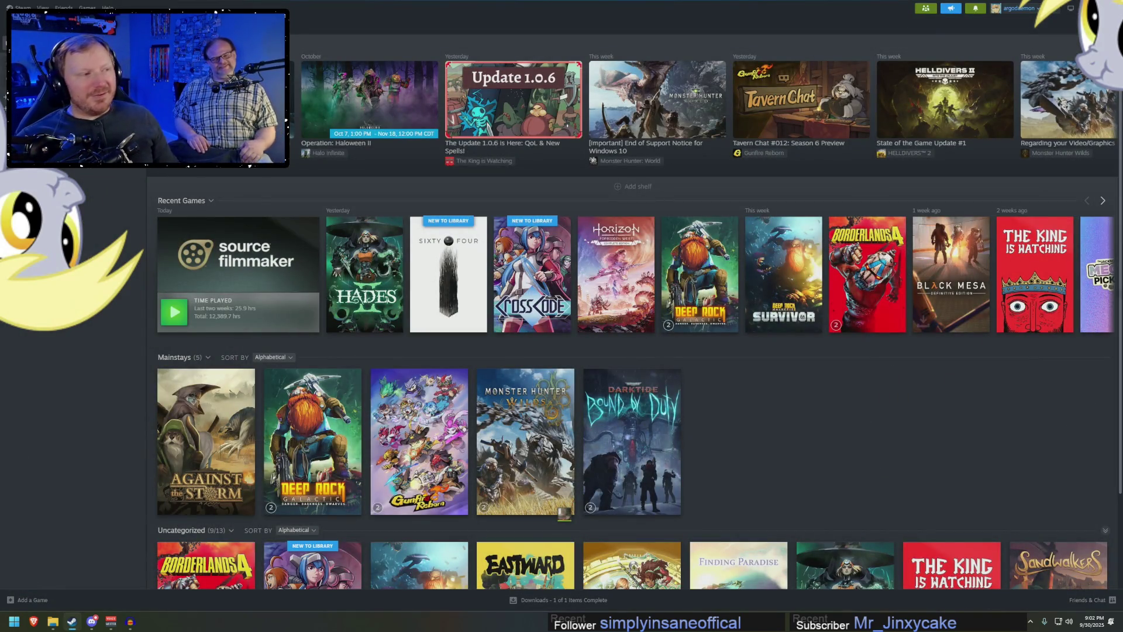
- Close Steam, File Explorer and Audacity (Don't Save), then bring up the browser's Twitch Raid Channel list
{"action": "left_click", "coordinate": [1111, 6]}
{"action": "left_click", "coordinate": [1029, 39]}
{"action": "left_click", "coordinate": [1112, 6]}
{"action": "left_click", "coordinate": [580, 306]}
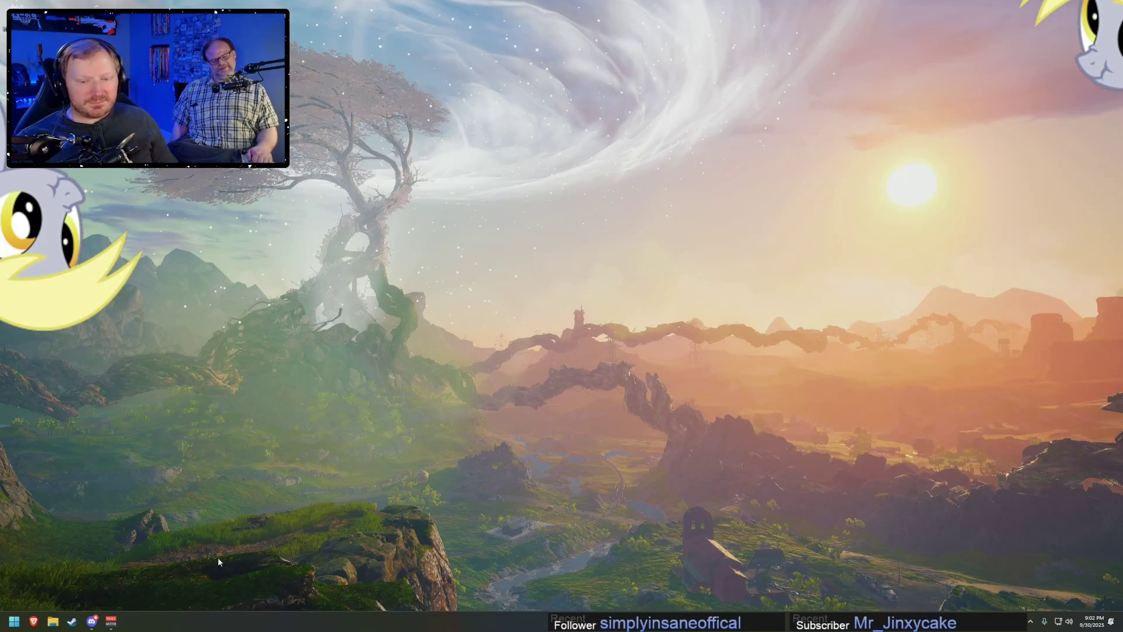
{"action": "left_click", "coordinate": [38, 622]}
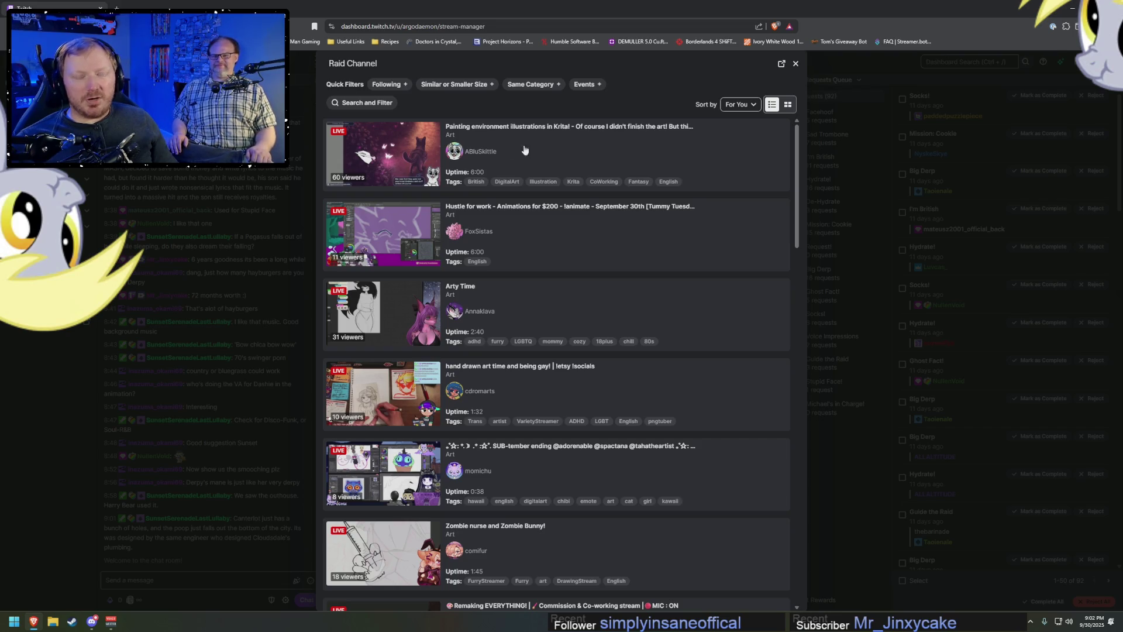
- Preview the top Art stream, then try and remove the Following filter on the raid list
{"action": "left_click", "coordinate": [503, 155]}
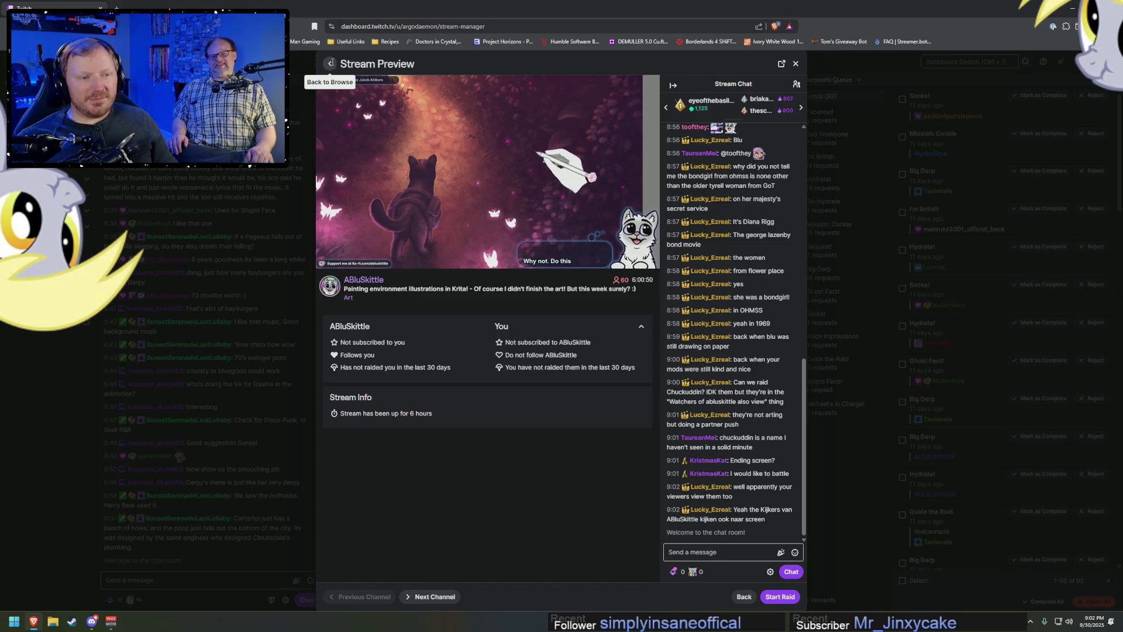
{"action": "left_click", "coordinate": [331, 65]}
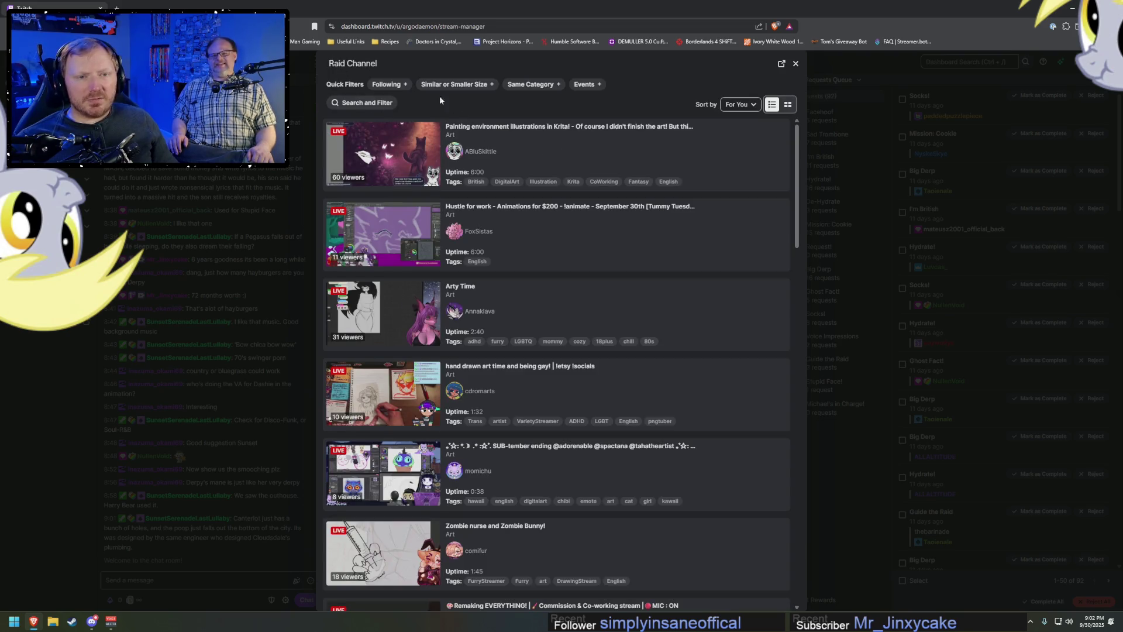
{"action": "left_click", "coordinate": [405, 85]}
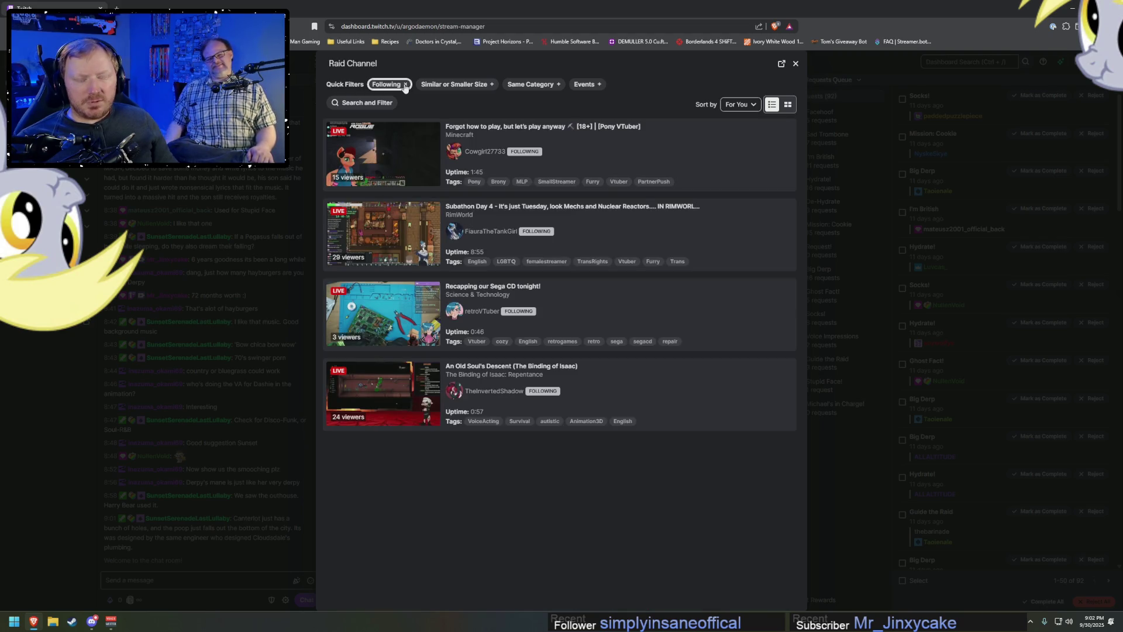
{"action": "left_click", "coordinate": [406, 85]}
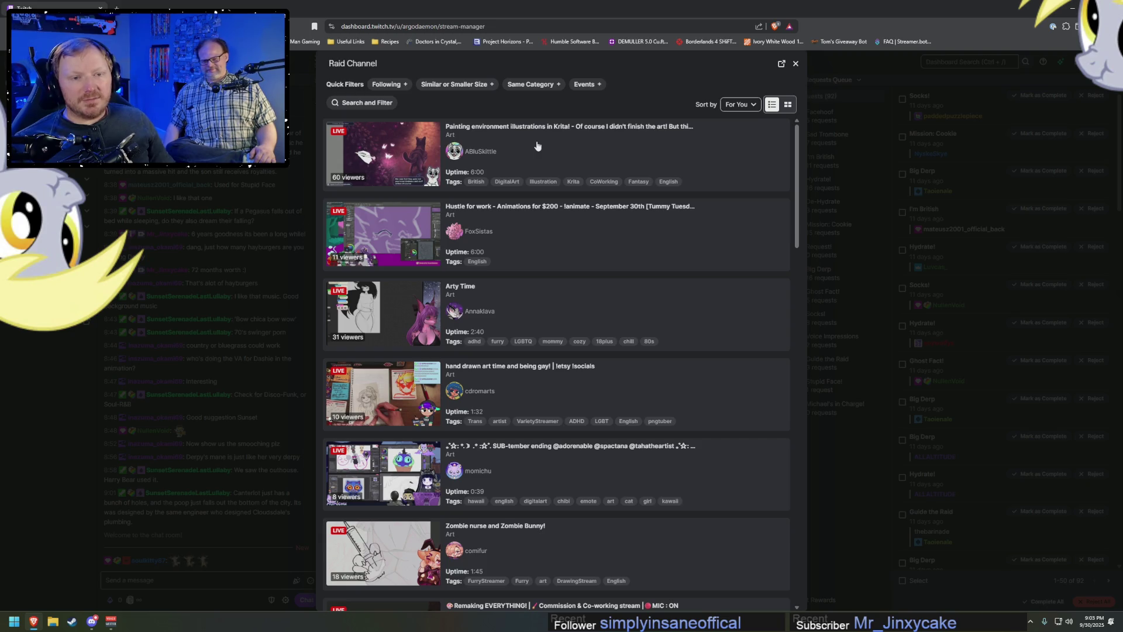
- Preview the Krita painting stream again and start the raid on it
{"action": "left_click", "coordinate": [528, 172]}
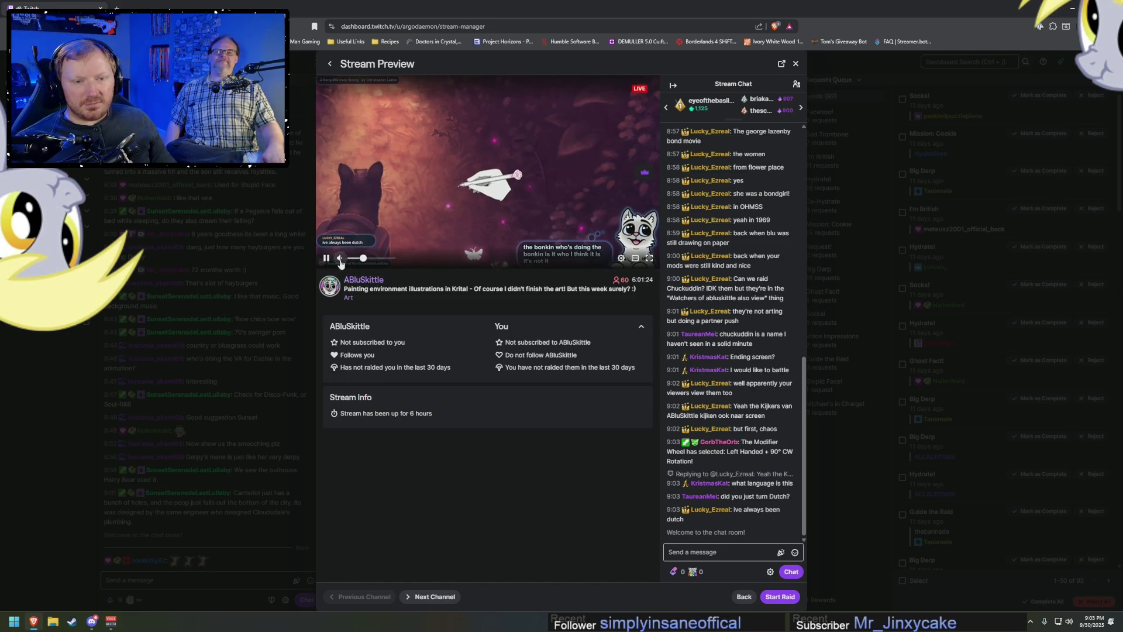
{"action": "left_click", "coordinate": [713, 551]}
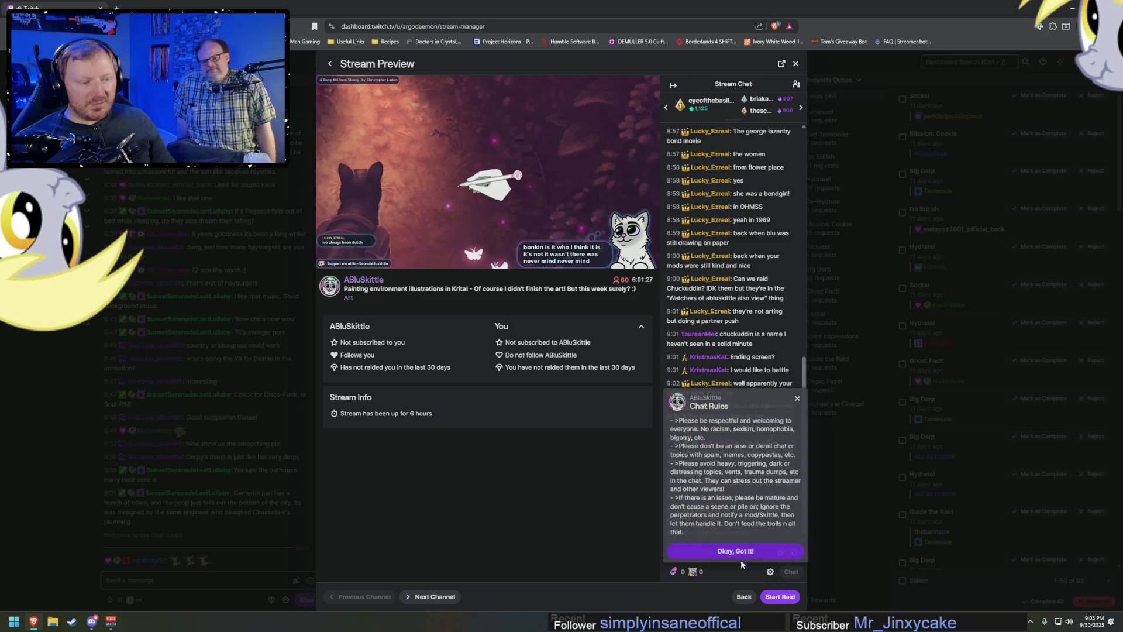
{"action": "left_click", "coordinate": [786, 605]}
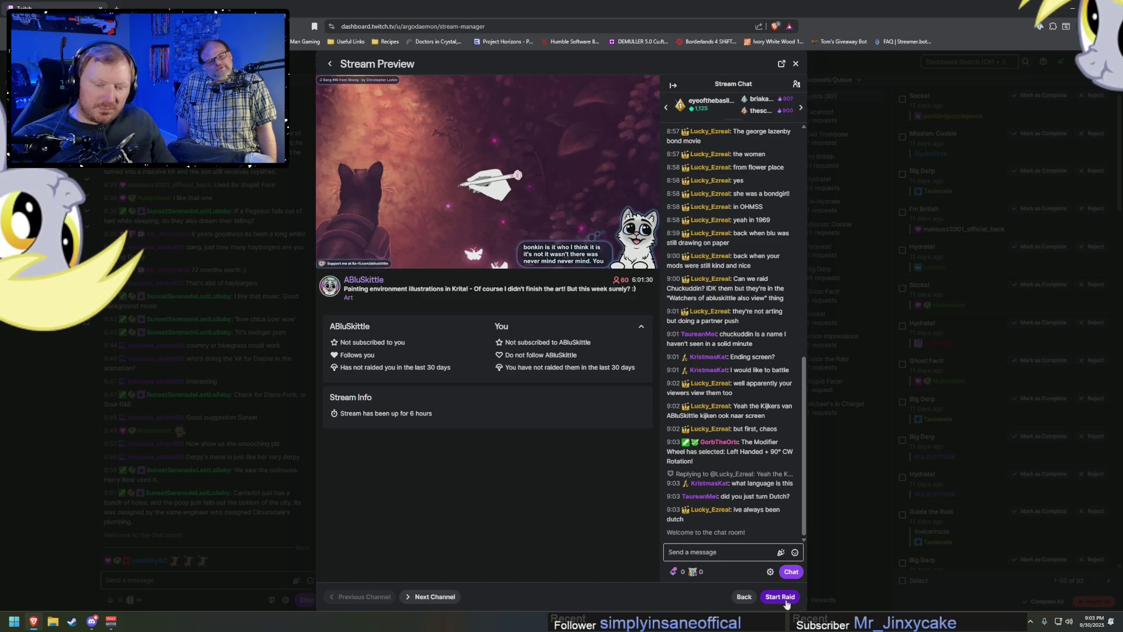